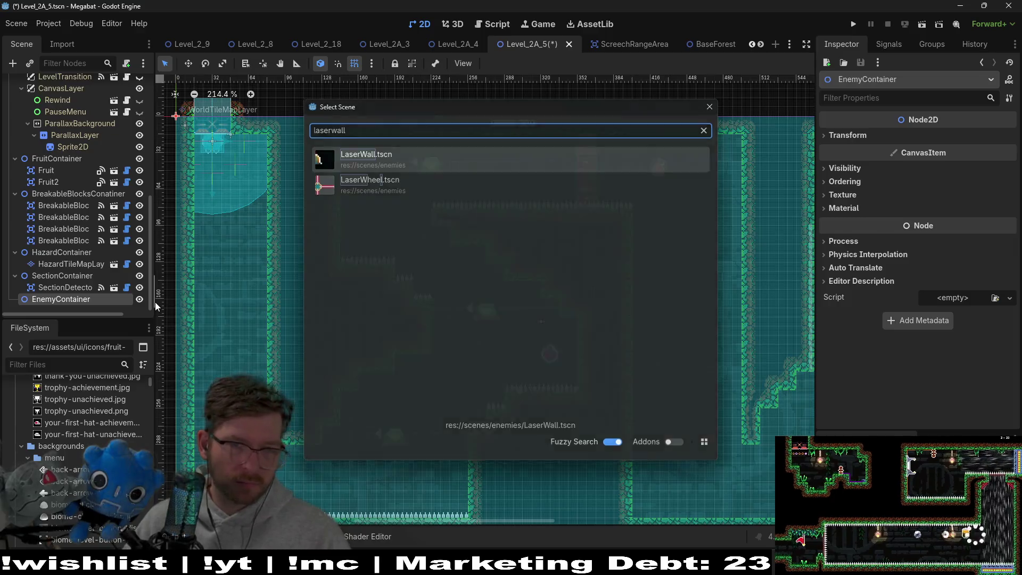
- Move the laser wall up toward the upper room
mouse_move(675, 251)
left_mouse_down()
mouse_move(773, 248)
mouse_move(770, 171)
left_mouse_up()
scroll(713, 231, "right", 5)
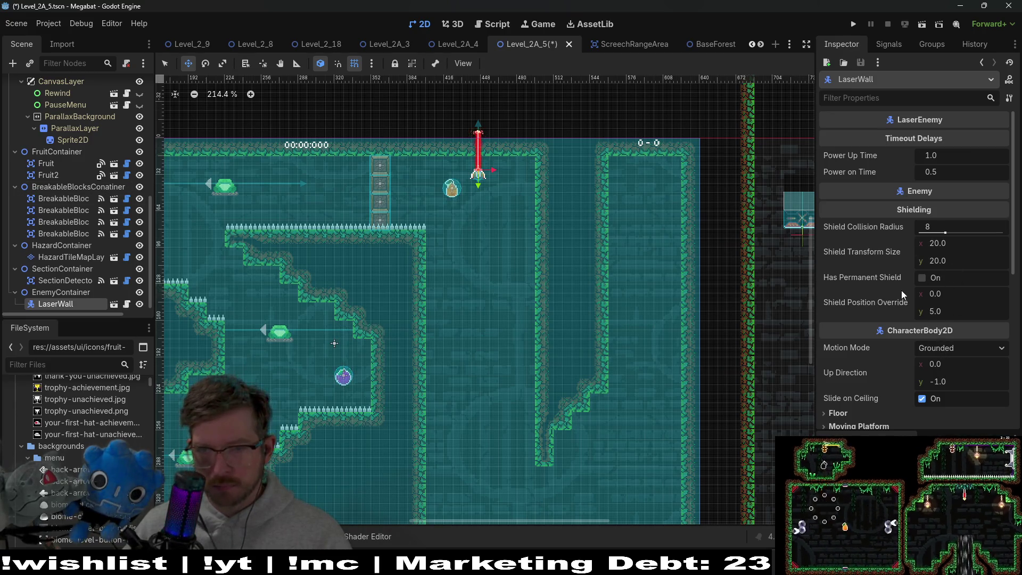
scroll(902, 289, "down", 4)
- Rotate the laser wall 180° to fire downward, place it at the spiked ledge's end, and duplicate it
left_click(943, 387)
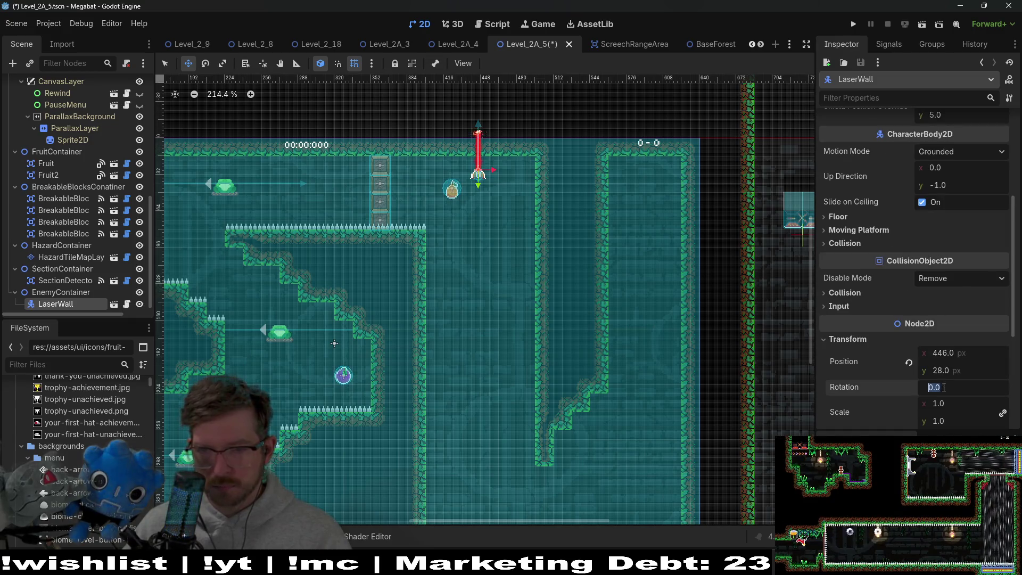
key("Return")
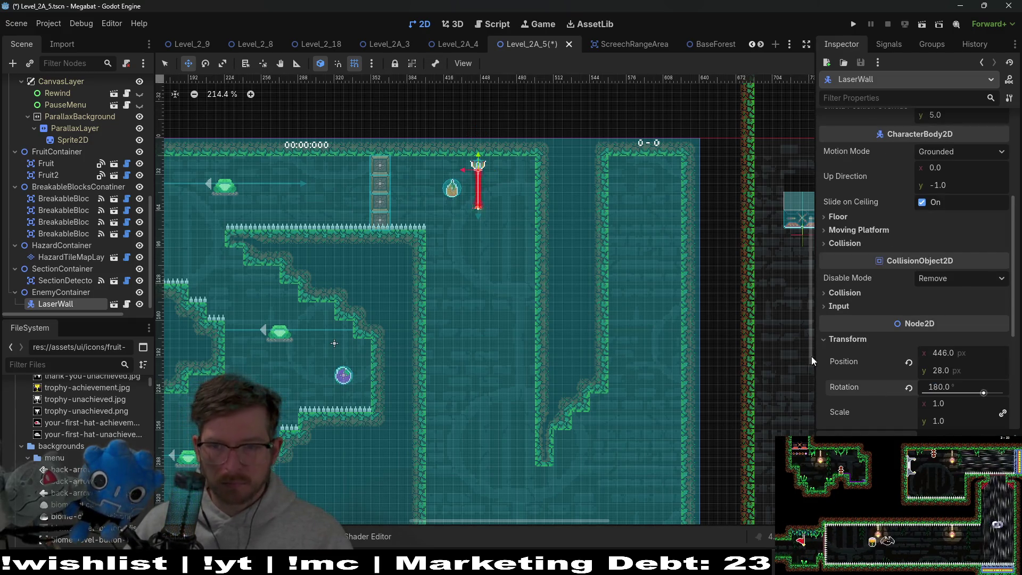
scroll(550, 221, "up", 5)
mouse_move(430, 114)
left_mouse_down()
mouse_move(365, 291)
mouse_move(340, 244)
left_mouse_up()
scroll(366, 291, "up", 3)
scroll(459, 296, "down", 3)
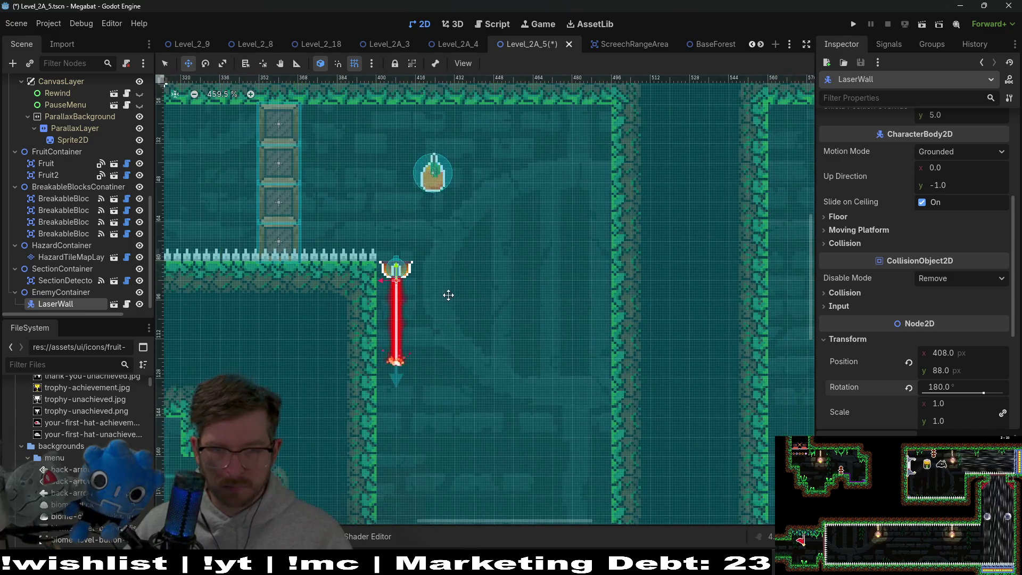
key("ctrl+d")
- Line up laser wall copies side by side, then duplicate the three into six
left_click_drag(394, 282, 434, 282)
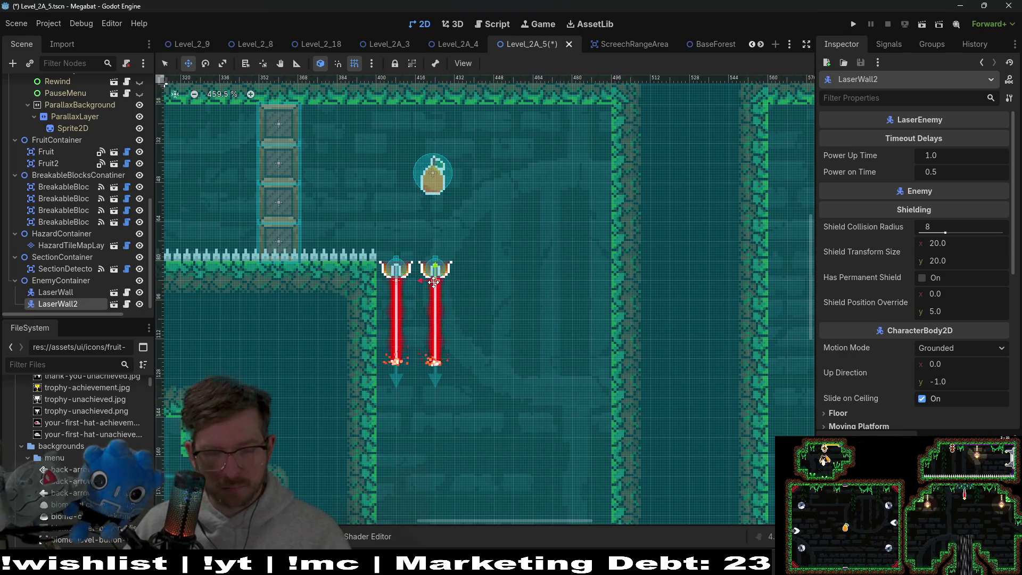
key("ctrl+d")
key("Right")
key("Right")
key("Right")
left_click_drag(376, 250, 495, 316)
key("ctrl+d")
key("Right")
key("Right")
key("Right")
key("Right")
key("Right")
key("Right")
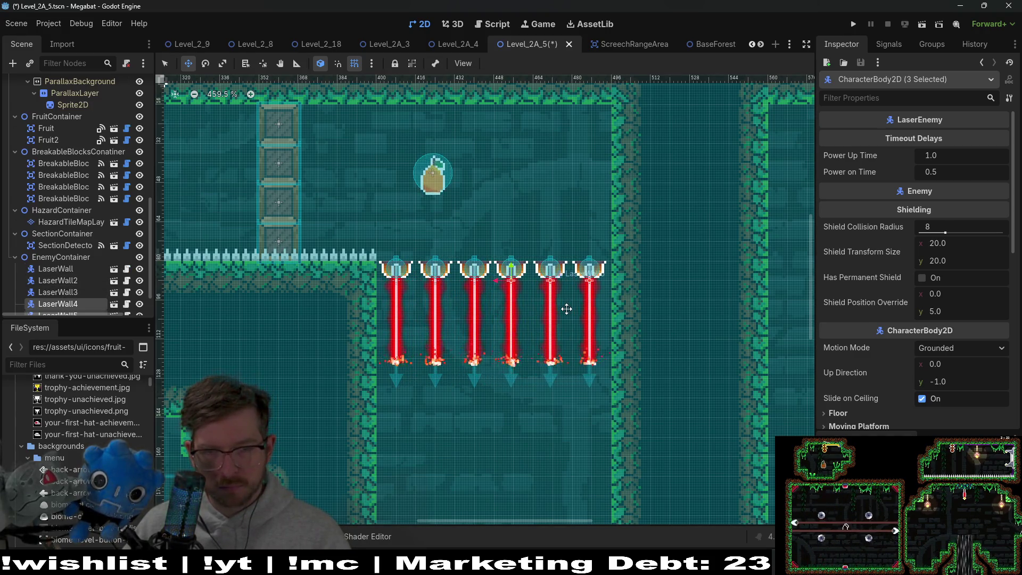
- Select all six laser walls and nudge them slightly downward
scroll(567, 309, "down", 4)
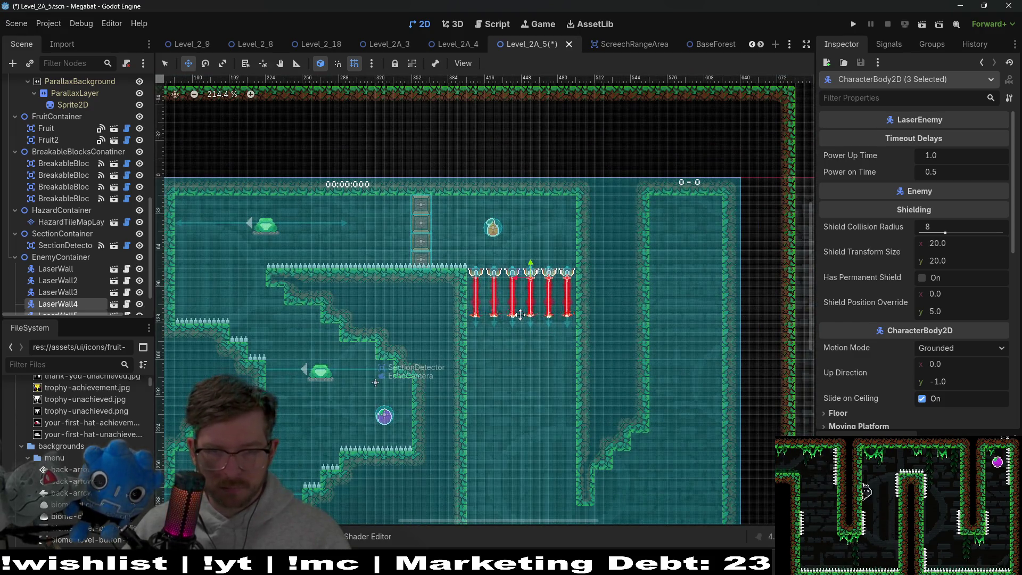
left_click(69, 267, "shift")
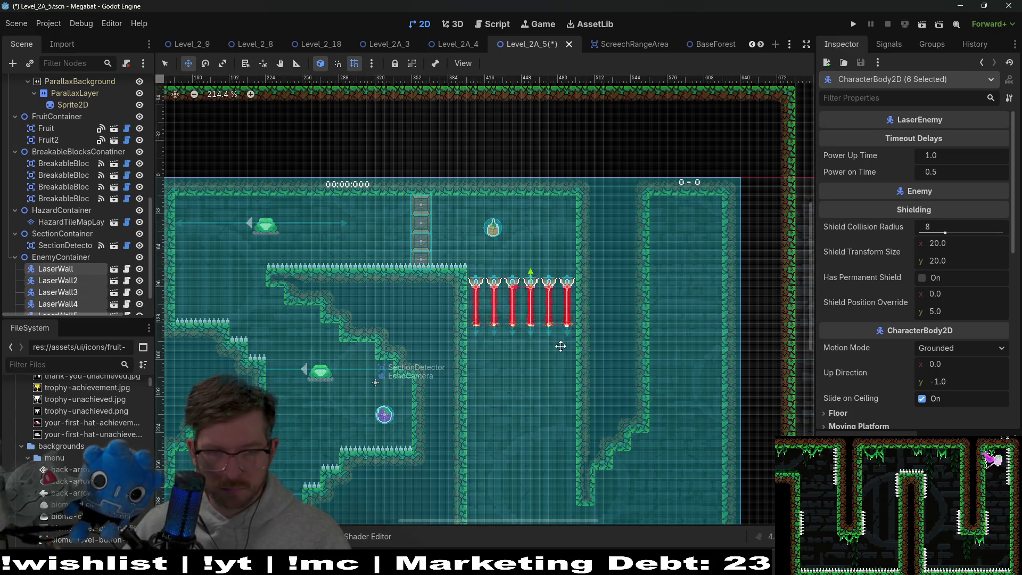
scroll(521, 288, "up", 2)
scroll(521, 288, "up", 2)
scroll(591, 252, "down", 3)
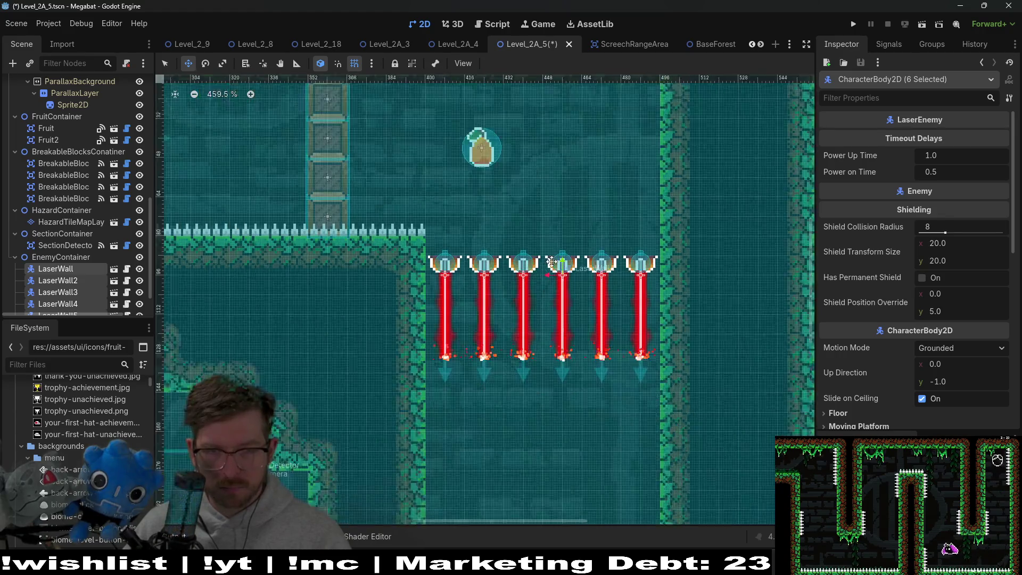
scroll(591, 252, "right", 2)
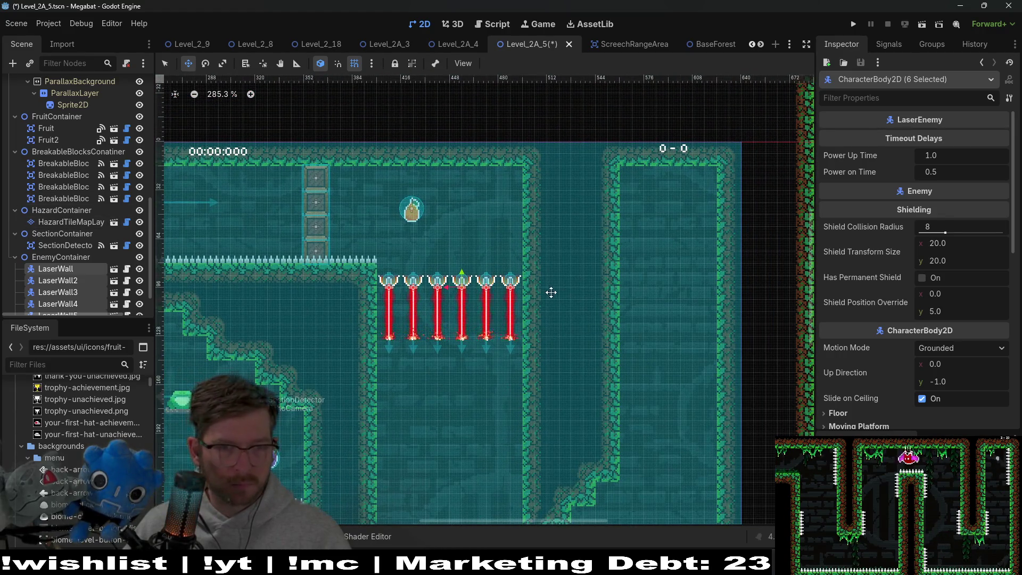
scroll(431, 263, "up", 3)
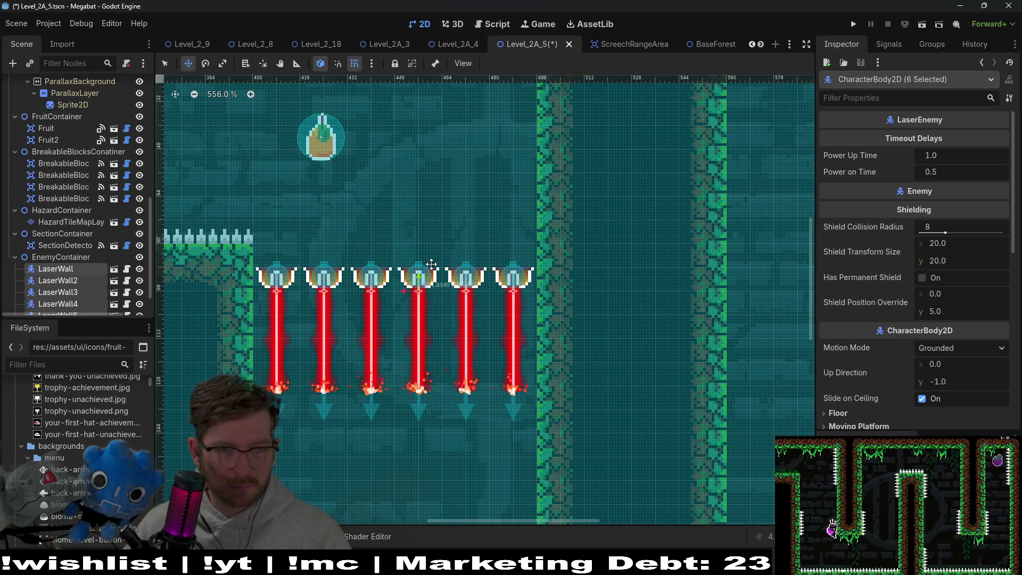
key("Down")
key("Down")
key("Down")
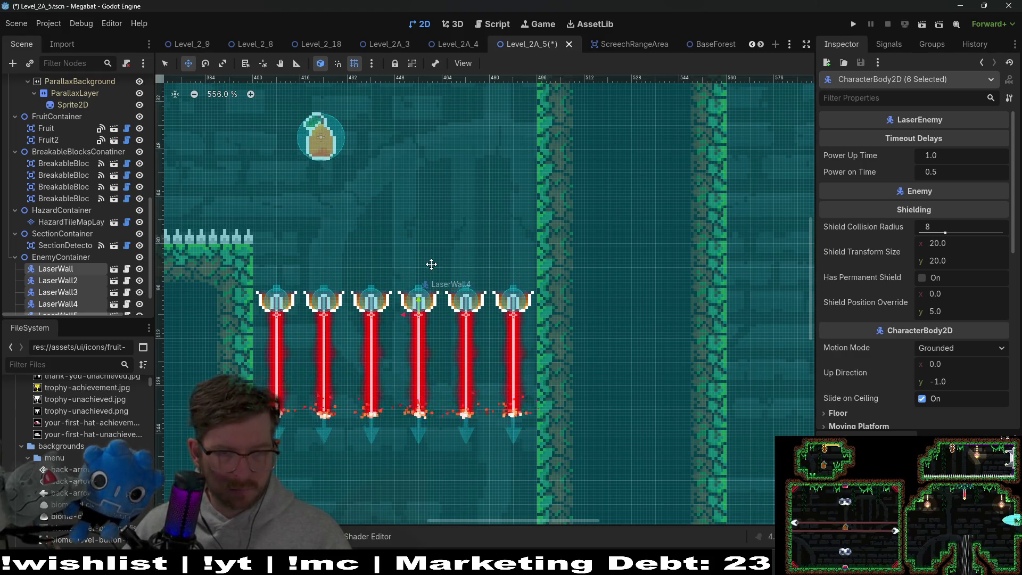
scroll(431, 264, "down", 6)
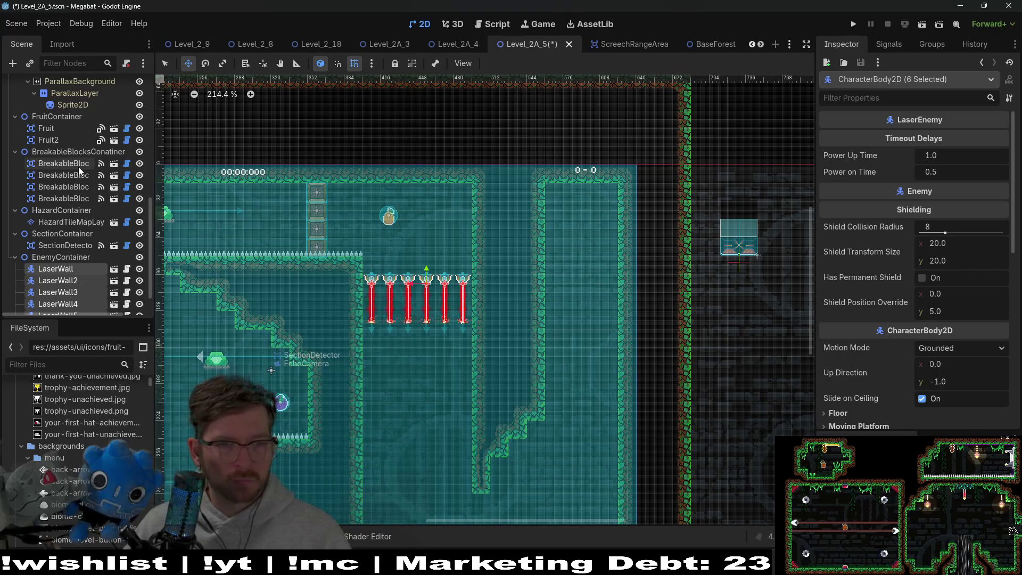
scroll(78, 167, "up", 4)
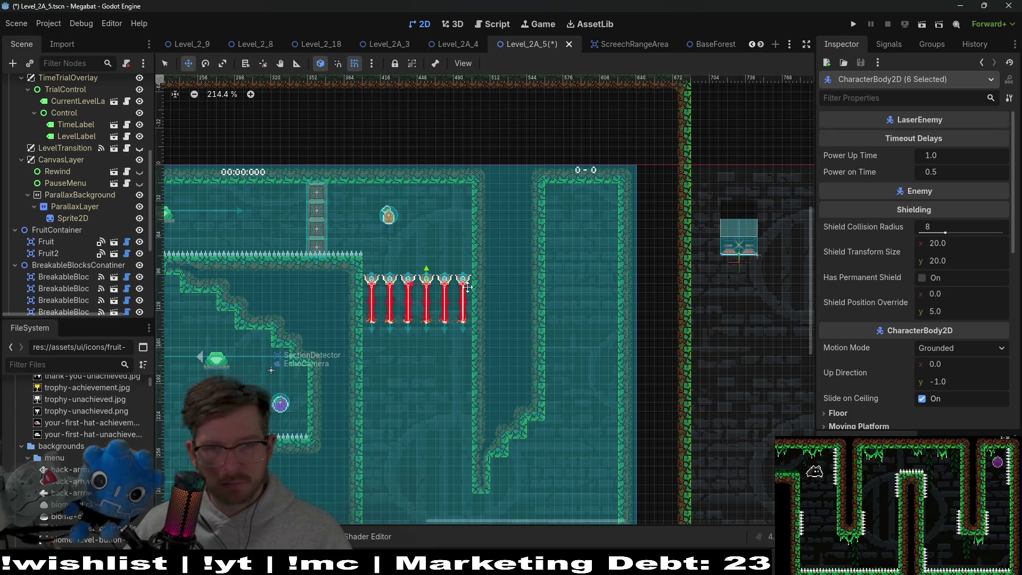
- Select the WorldTileMapLayer and pick the wall terrain for painting
scroll(450, 256, "down", 3)
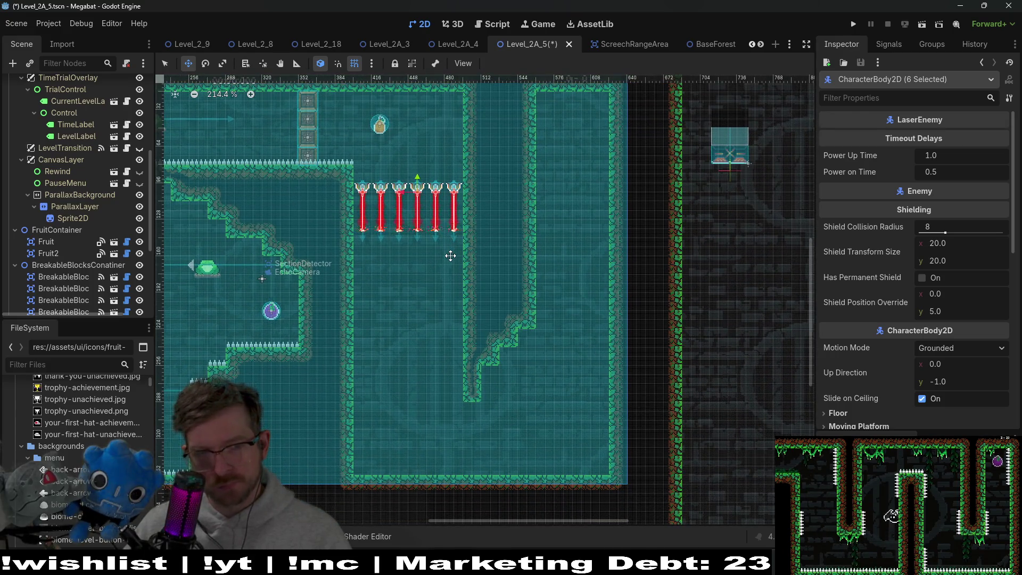
scroll(72, 213, "up", 3)
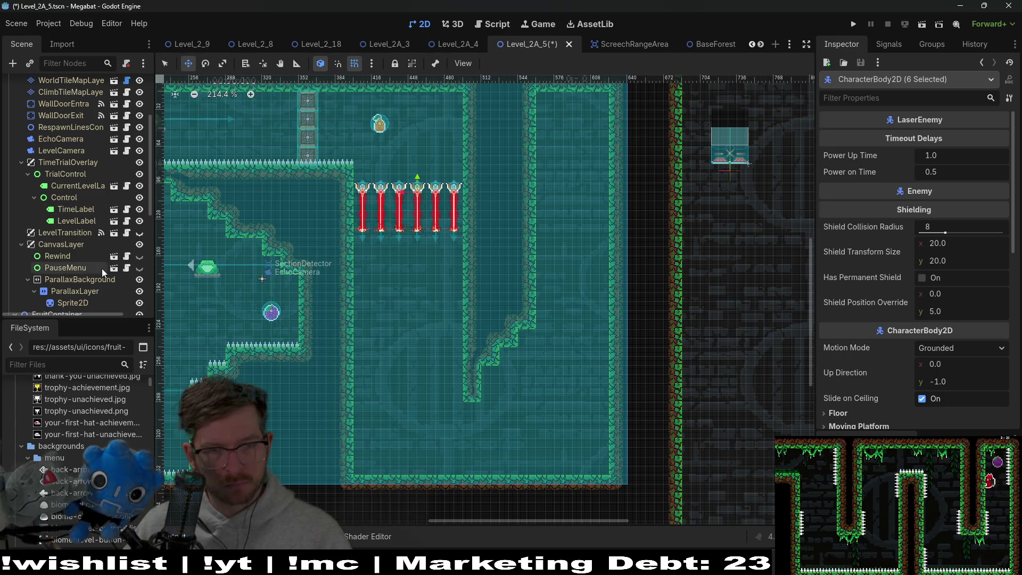
scroll(75, 256, "down", 4)
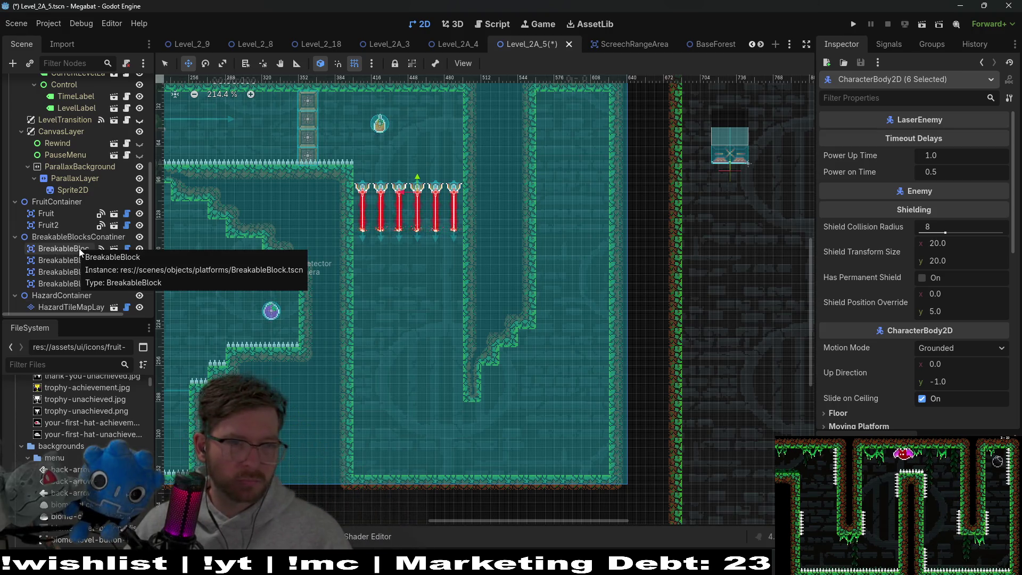
scroll(78, 241, "up", 8)
left_click(55, 179)
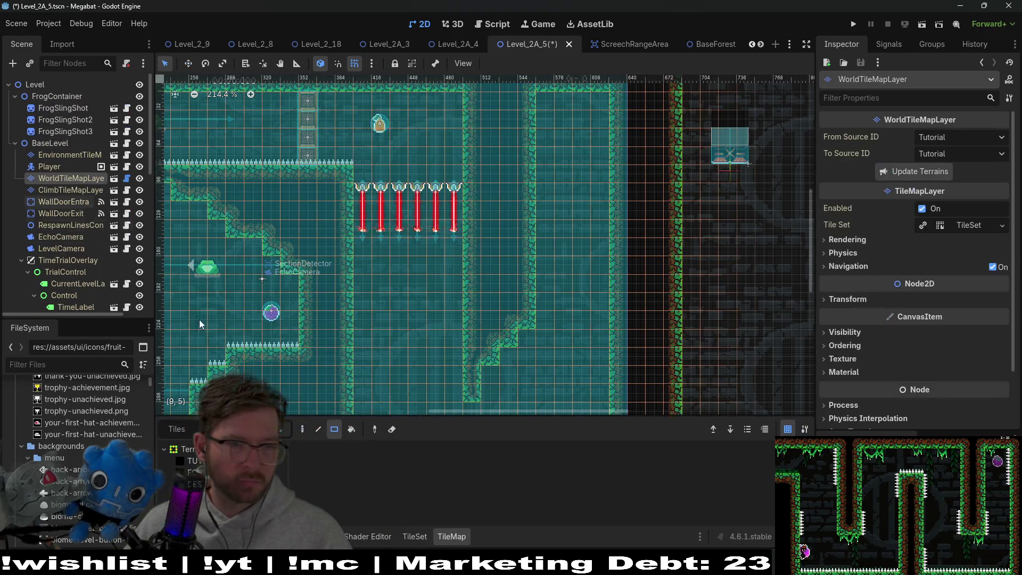
mouse_move(357, 173)
left_mouse_down()
mouse_move(468, 175)
mouse_move(459, 178)
left_mouse_up()
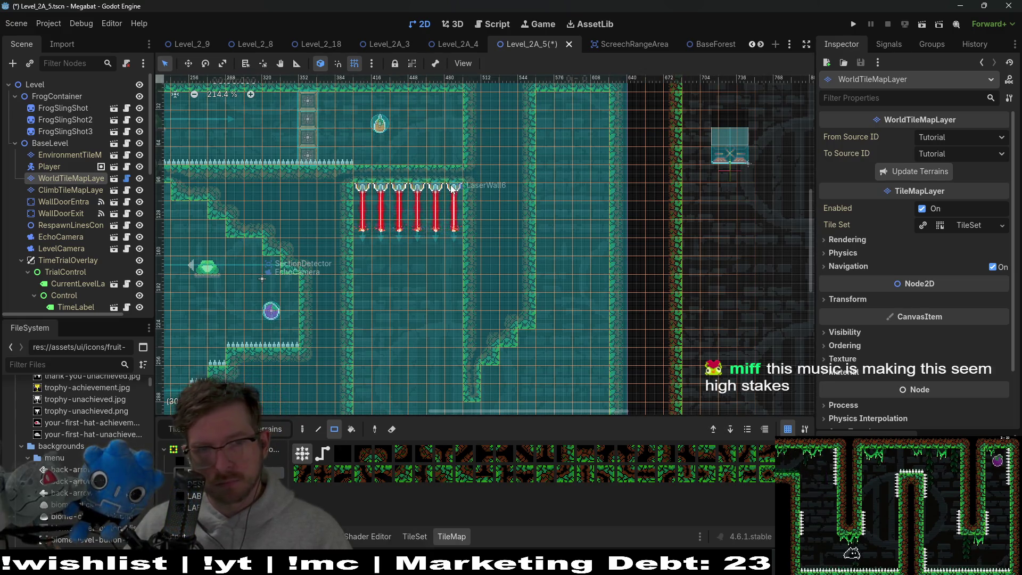
- Paint wall tiles two cells further down and extend the staircase wall one cell lower
left_click_drag(396, 122, 388, 156)
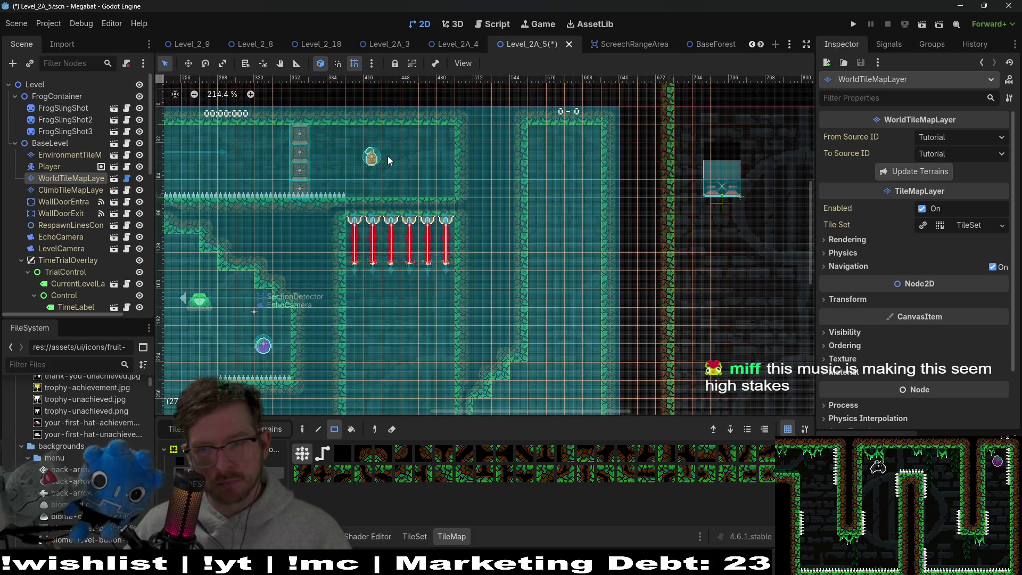
scroll(417, 240, "down", 2)
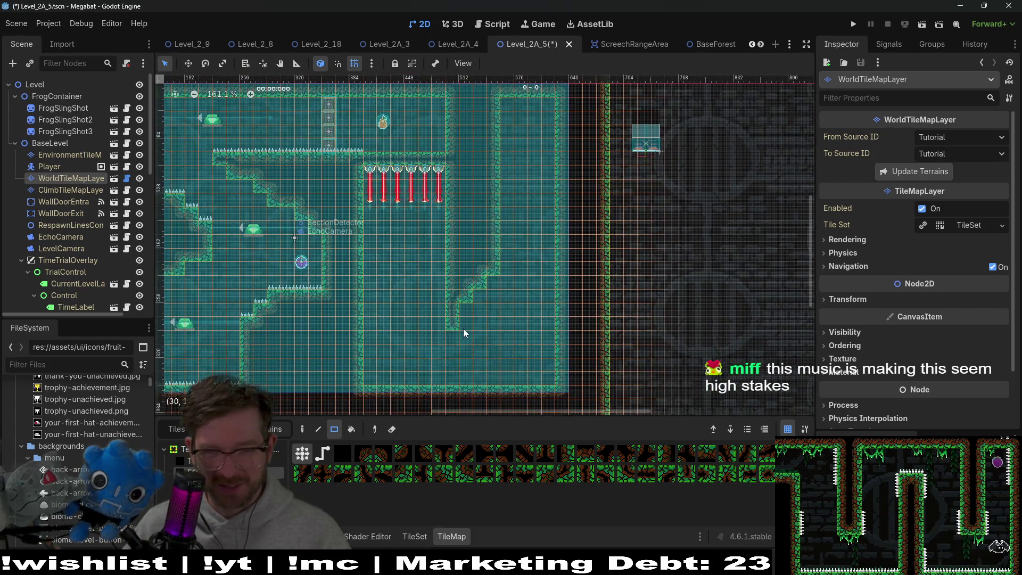
left_click_drag(448, 338, 453, 349)
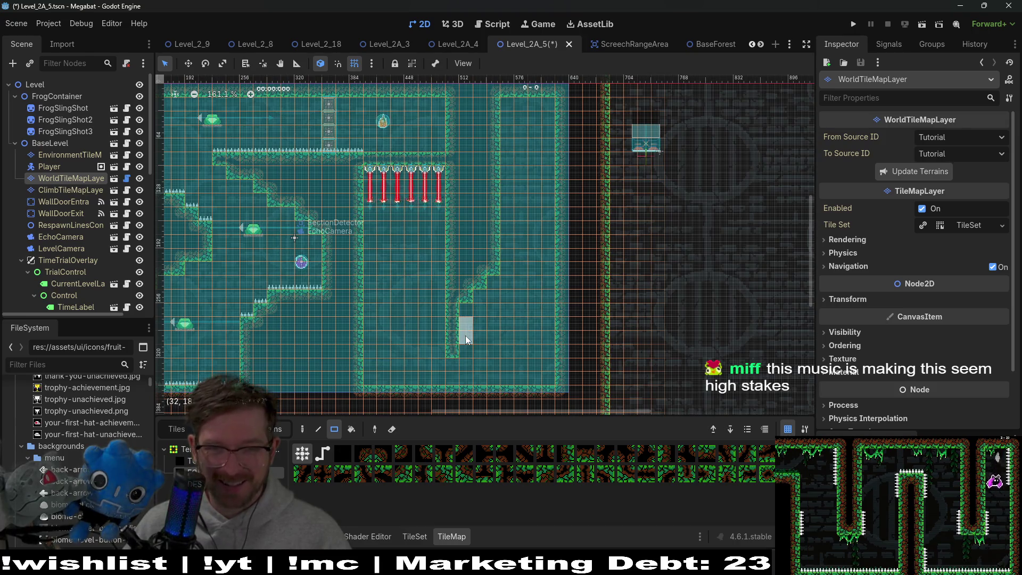
left_click_drag(494, 289, 483, 311)
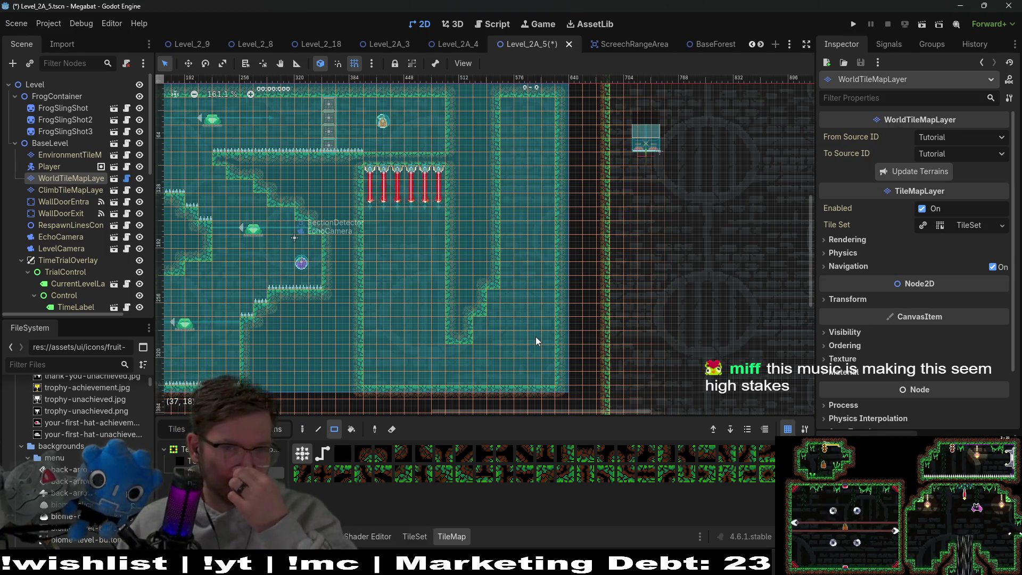
scroll(68, 196, "down", 5)
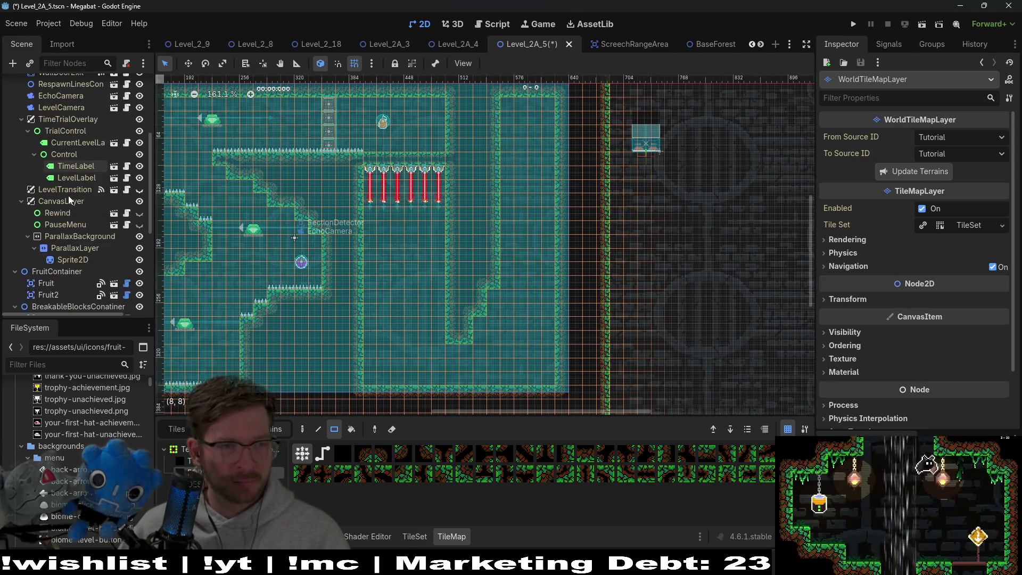
scroll(69, 271, "up", 5)
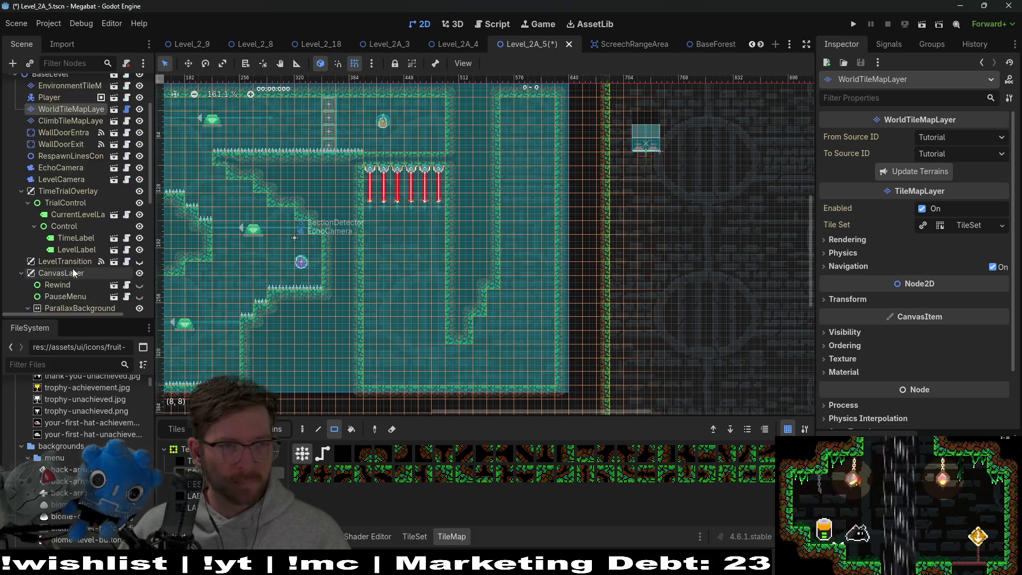
- Inspect the respawn lines, wall door entrance and climb tile layer nodes in the Scene tree
left_click(71, 155)
left_click(66, 227)
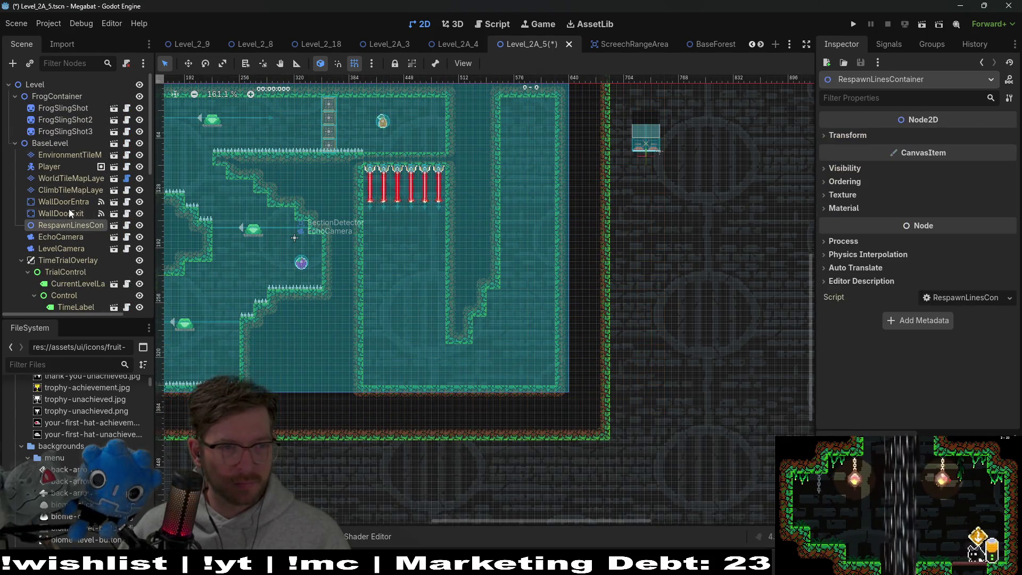
left_click(78, 201)
left_click(77, 189)
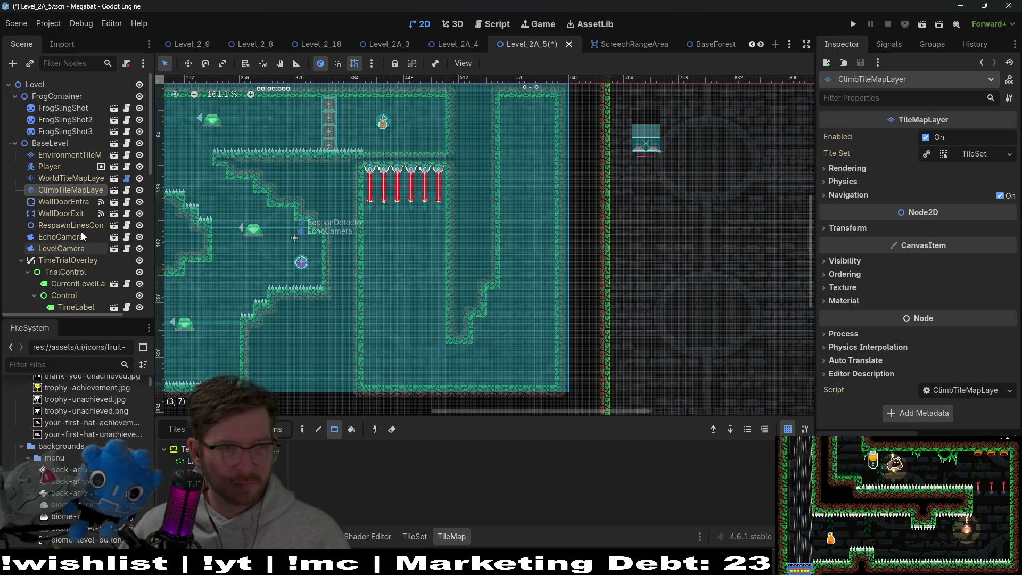
left_click(82, 228)
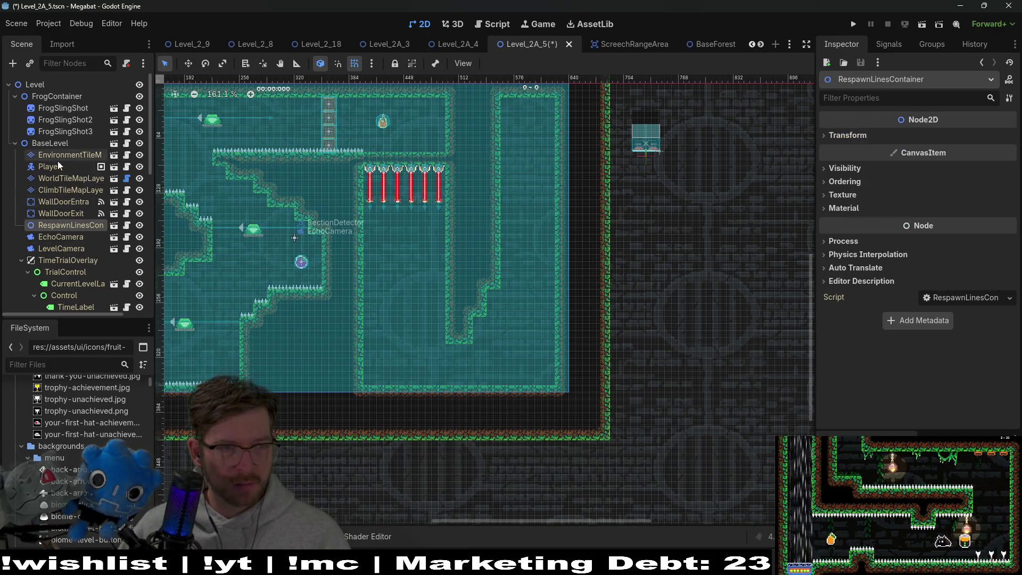
scroll(58, 160, "down", 5)
- Extend the spike row rightward along the ledge on the HazardTileMapLayer, then save and run the game
left_click(64, 194)
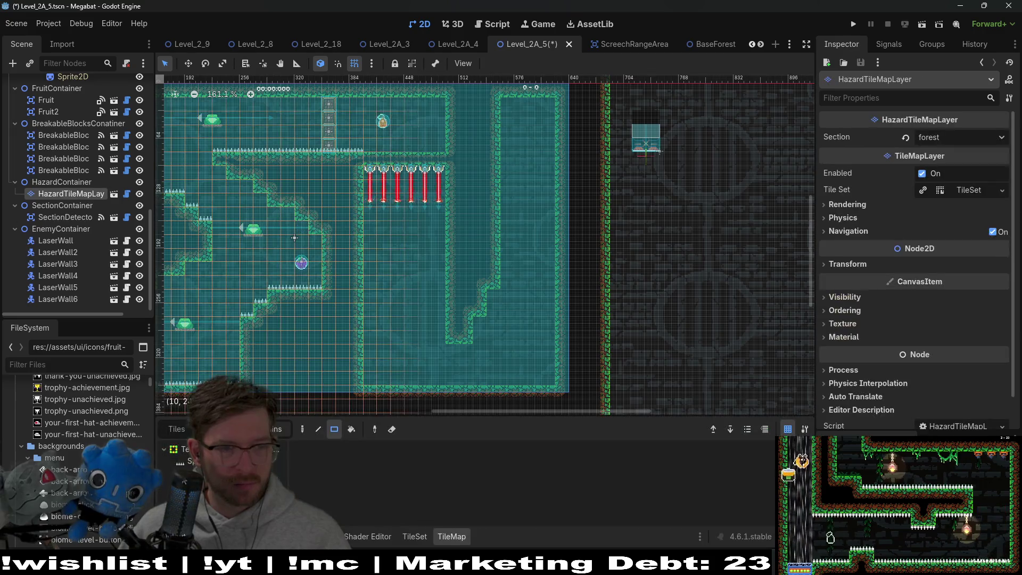
left_click_drag(376, 151, 442, 149)
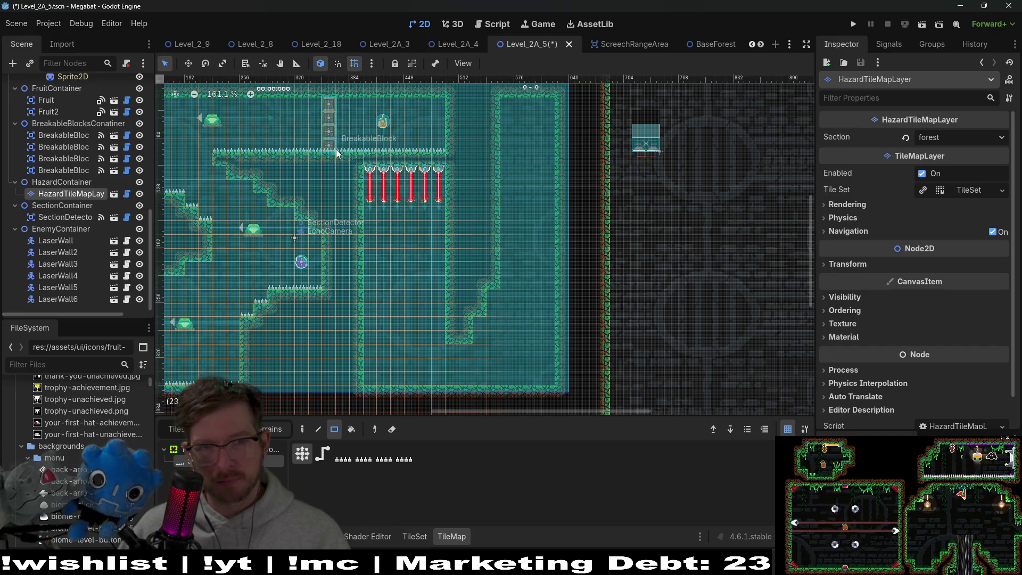
left_click_drag(336, 153, 410, 193)
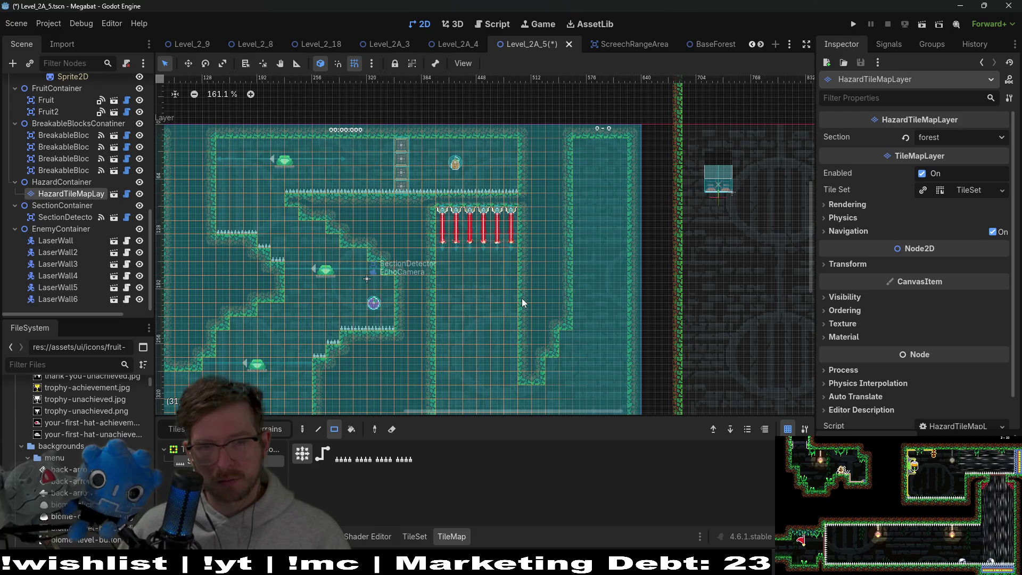
left_click(922, 24)
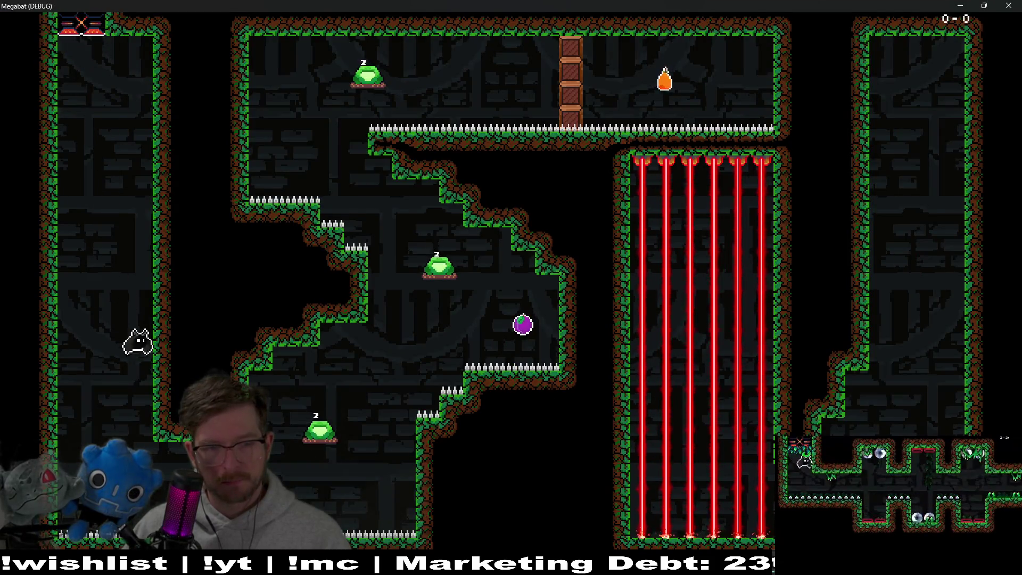
- Fly the bat up into the top room, breaking the crate and grabbing the orange fruit
key("Up")
key("Right")
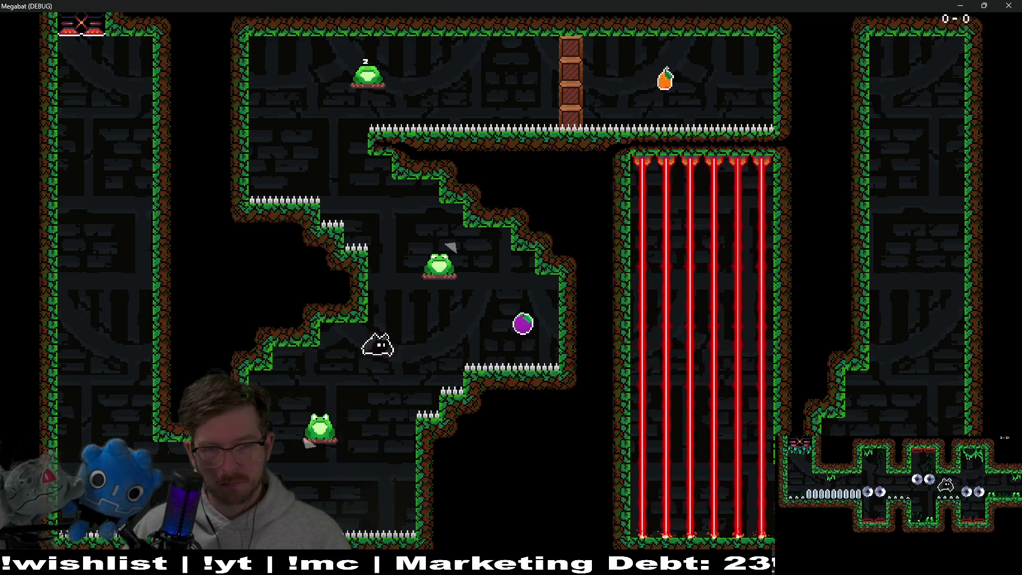
key("Up")
key("Left")
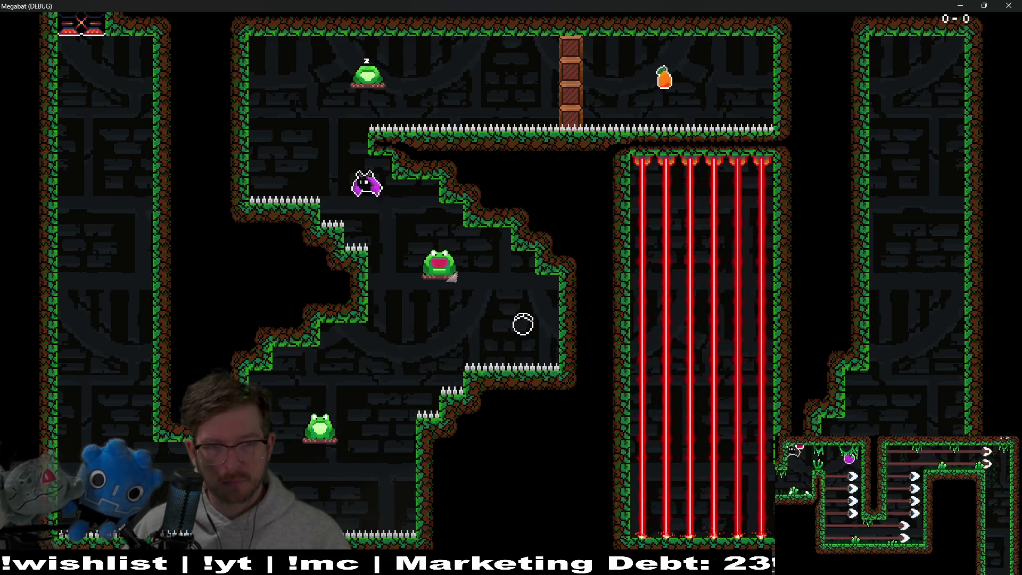
key("Right")
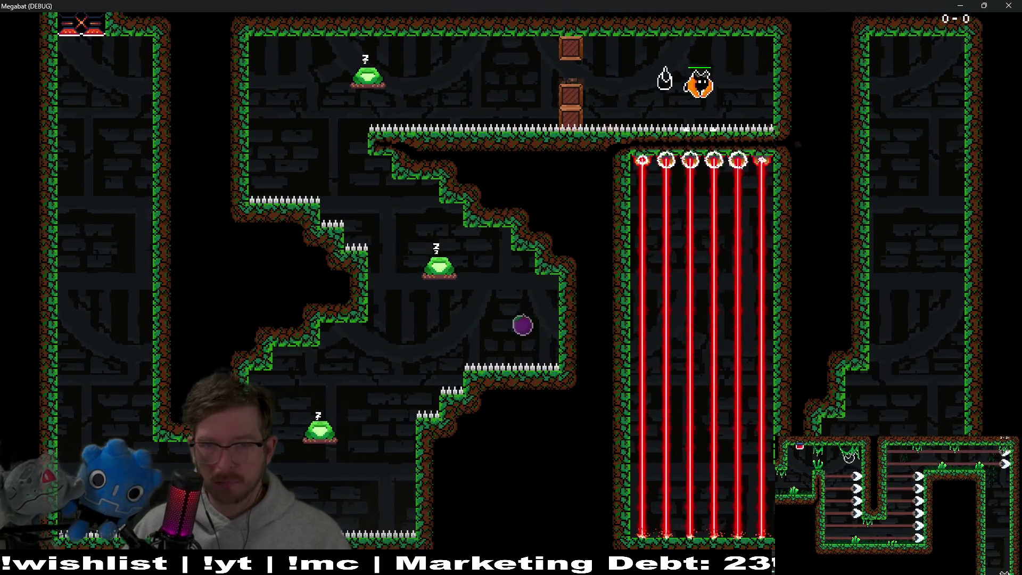
key("Up")
- Dash down the laser shaft, respawn, collect the purple fruit, then close the game window
key("Down")
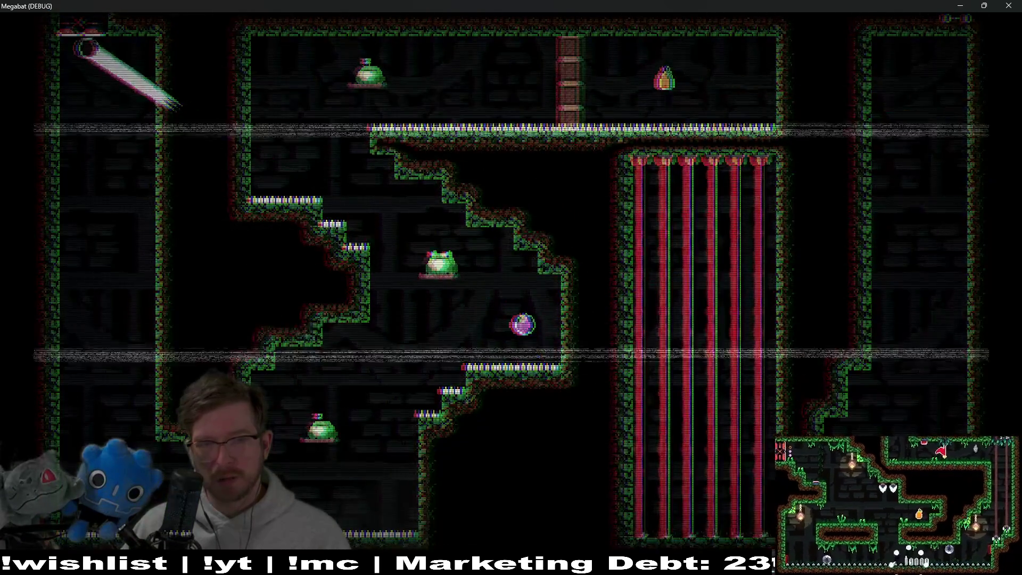
key("Right")
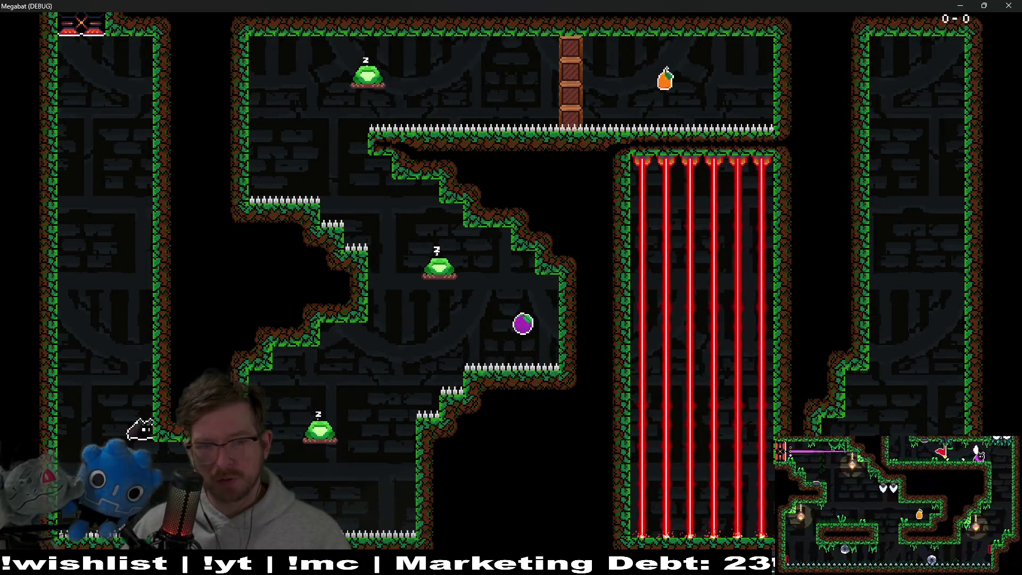
key("Right")
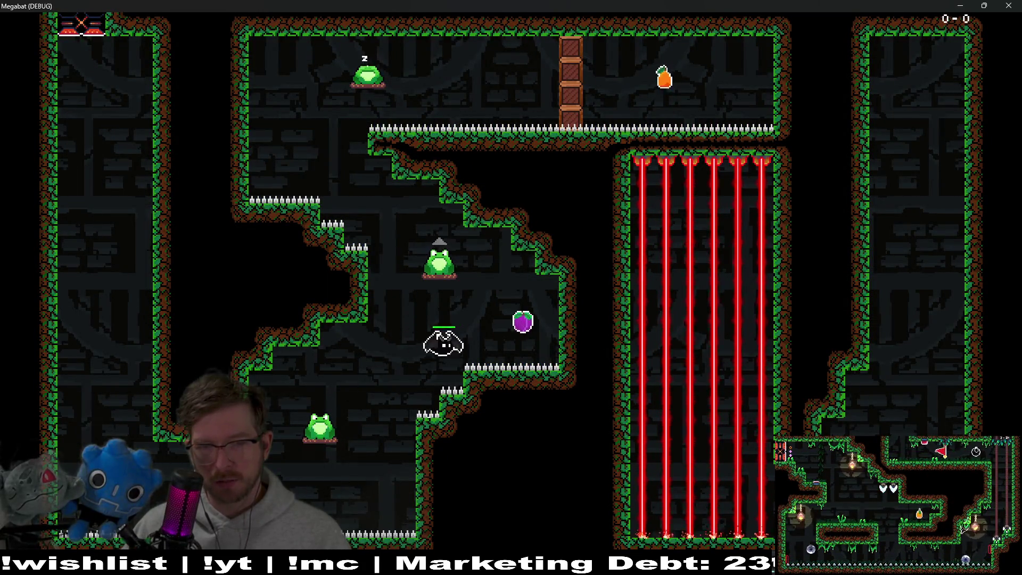
key("Left")
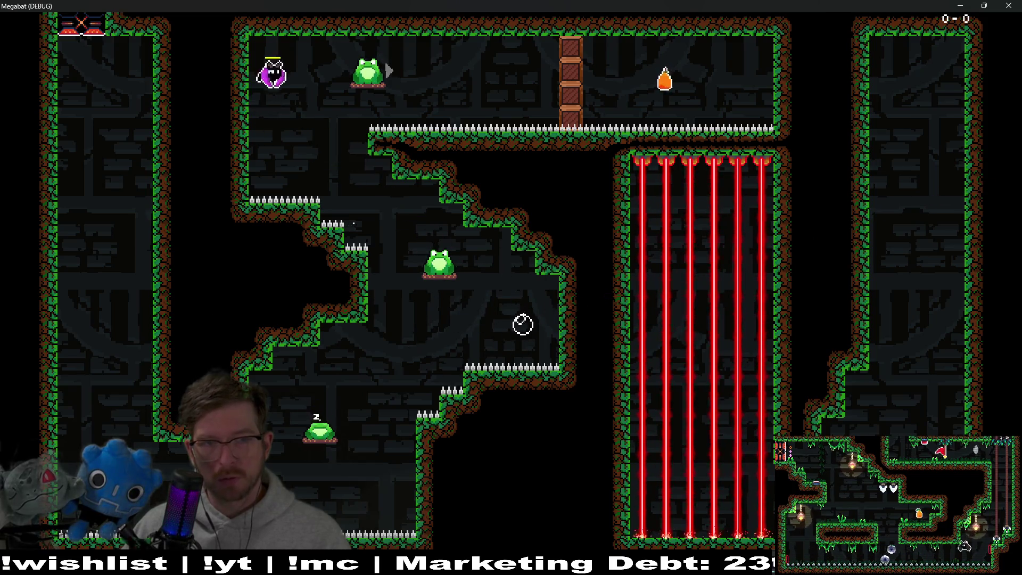
key("Right")
key("Right")
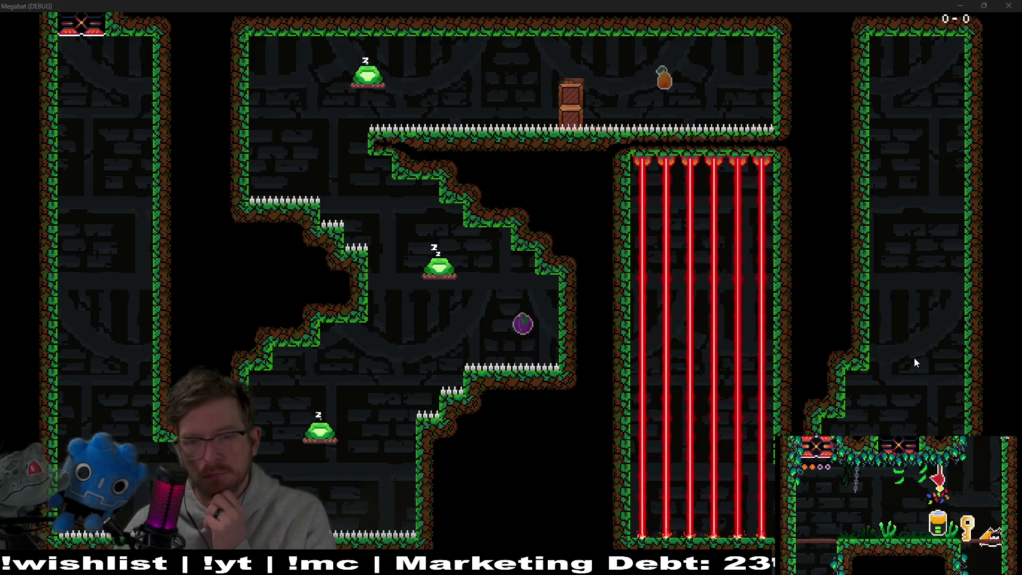
left_click(1008, 5)
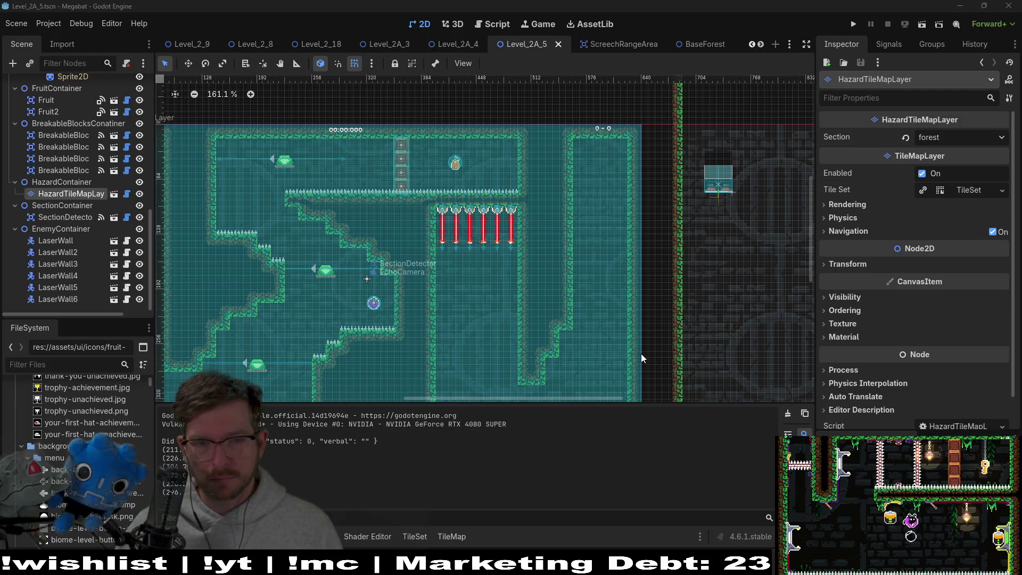
scroll(483, 337, "down", 3)
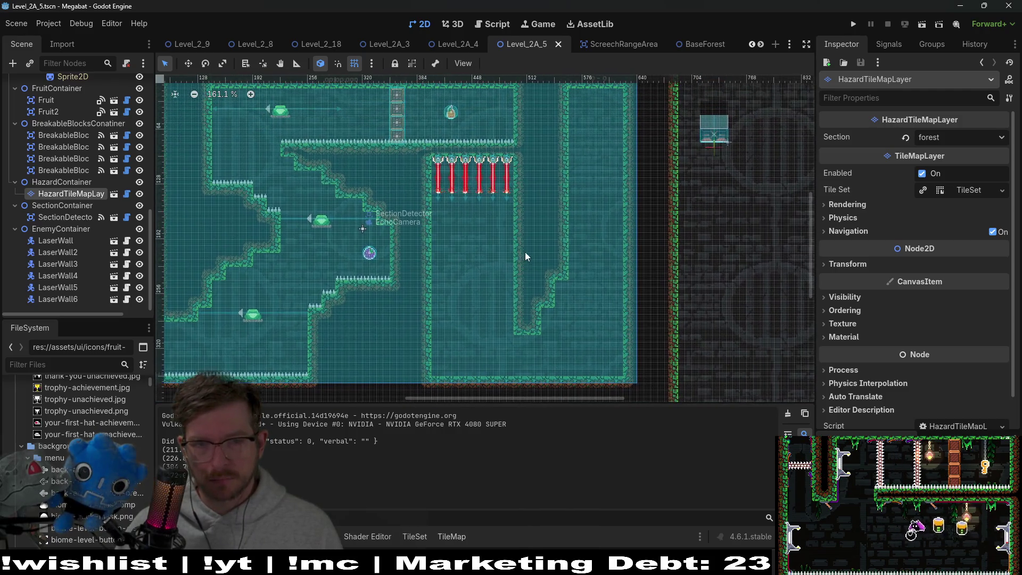
scroll(490, 244, "up", 4)
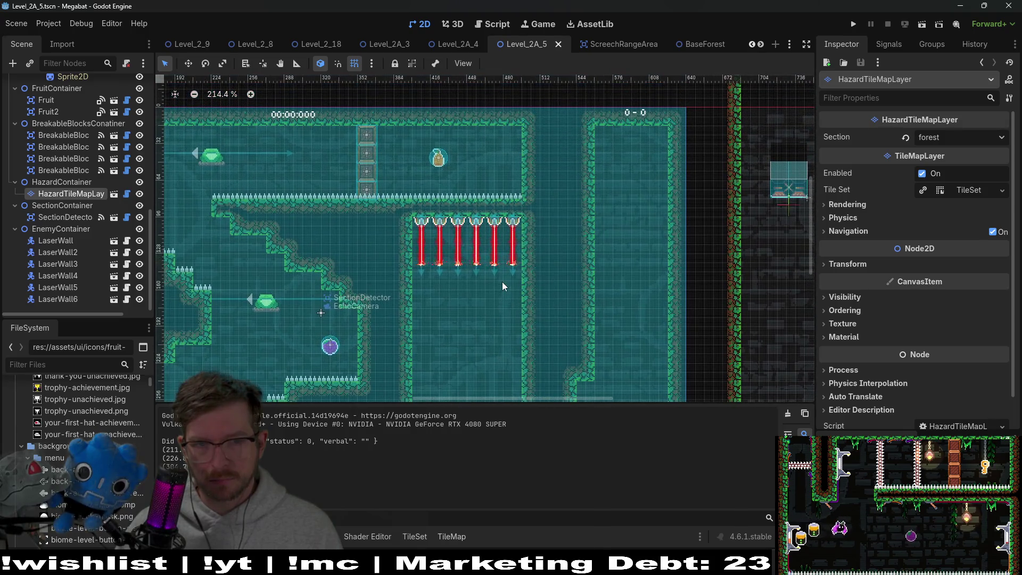
scroll(520, 242, "up", 4)
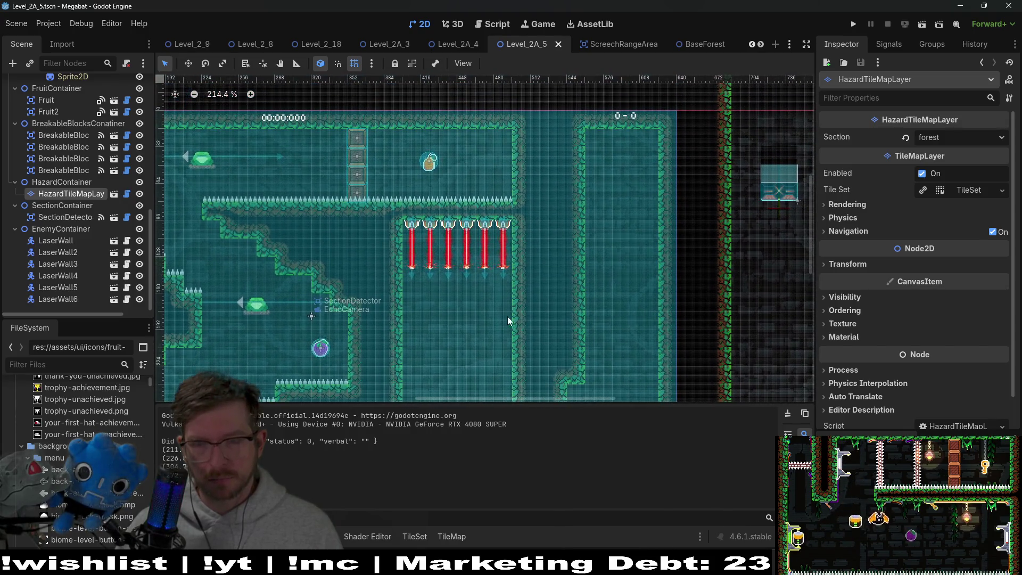
scroll(558, 233, "down", 5)
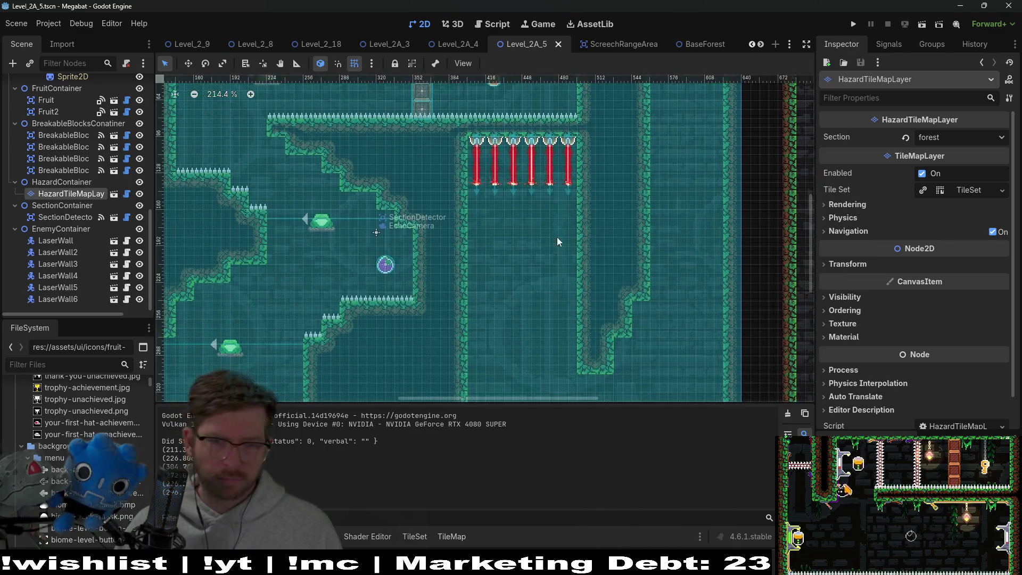
scroll(562, 255, "down", 4)
scroll(536, 219, "down", 4)
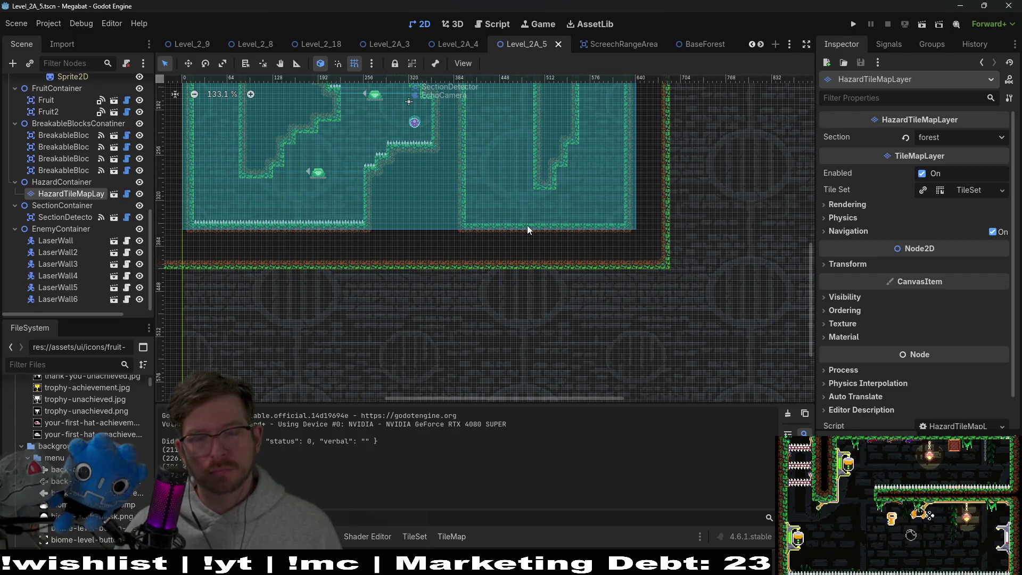
scroll(557, 287, "up", 5)
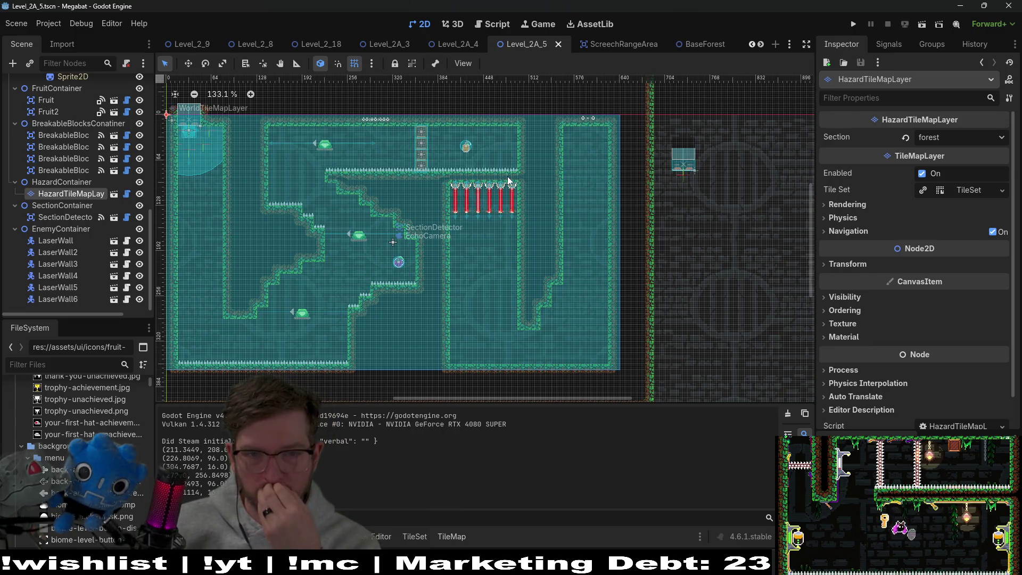
scroll(62, 249, "up", 5)
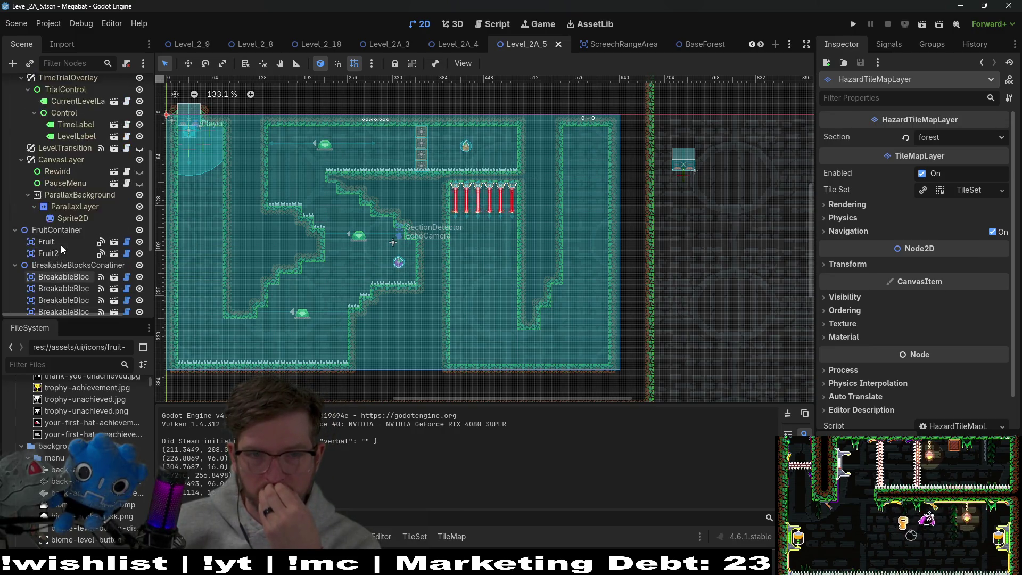
scroll(60, 245, "up", 3)
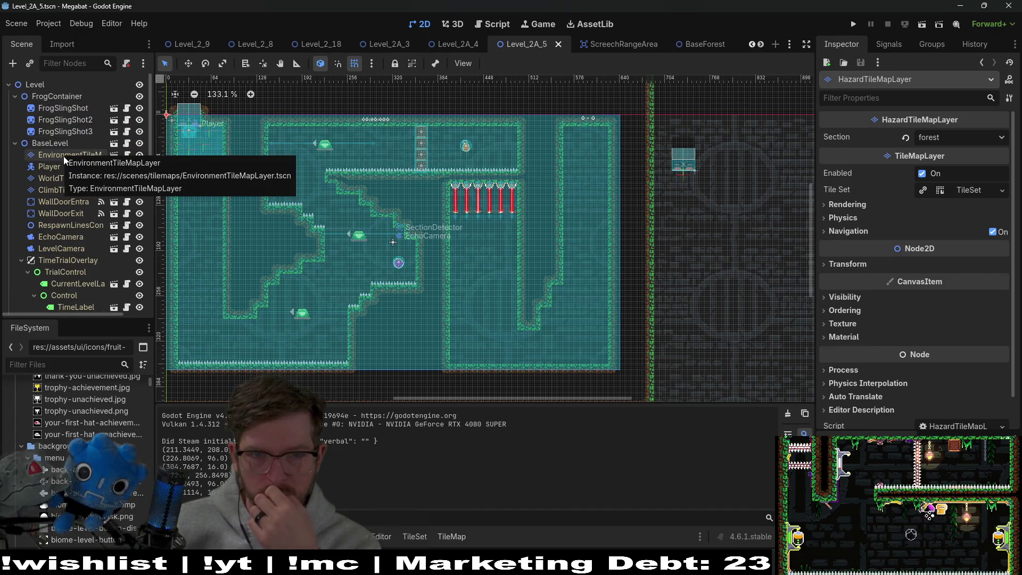
scroll(69, 286, "down", 8)
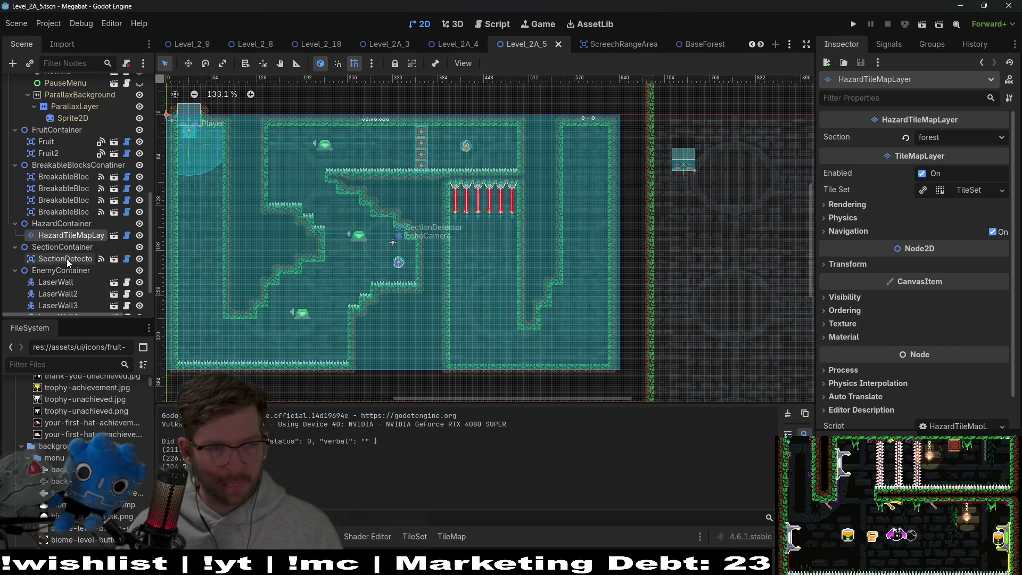
scroll(58, 292, "down", 1)
- Select LaserWall through LaserWall6, frame them, and nudge them up into the top room
left_click(56, 240)
left_click(57, 299, "shift")
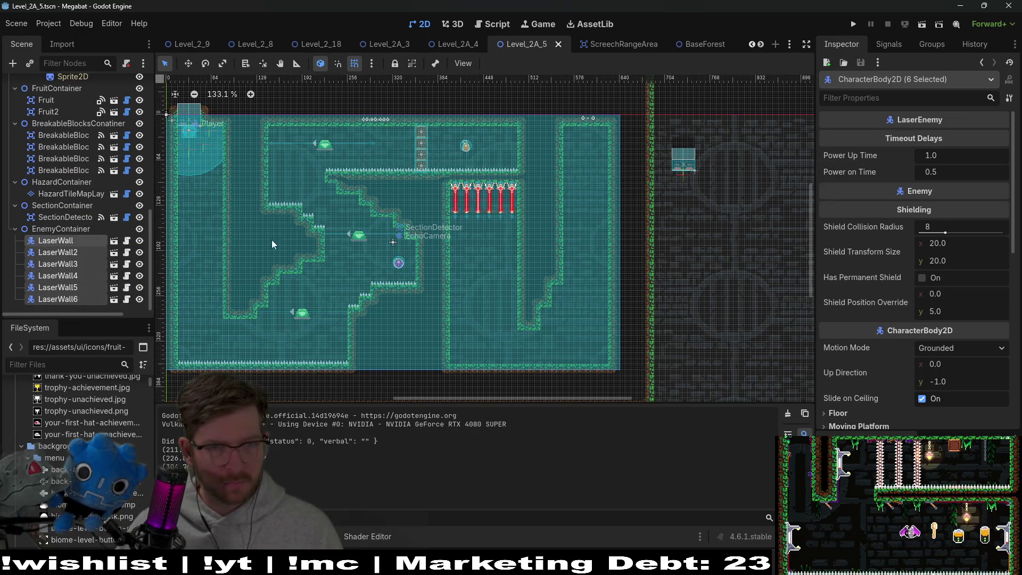
key("f")
key("w")
scroll(475, 330, "up", 4)
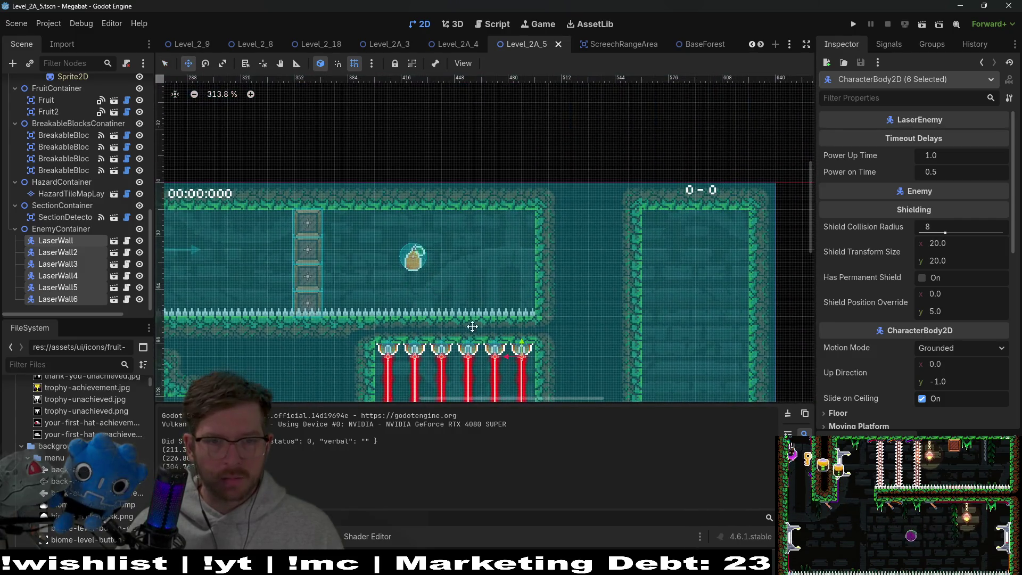
key("Up")
key("Up")
key("Up")
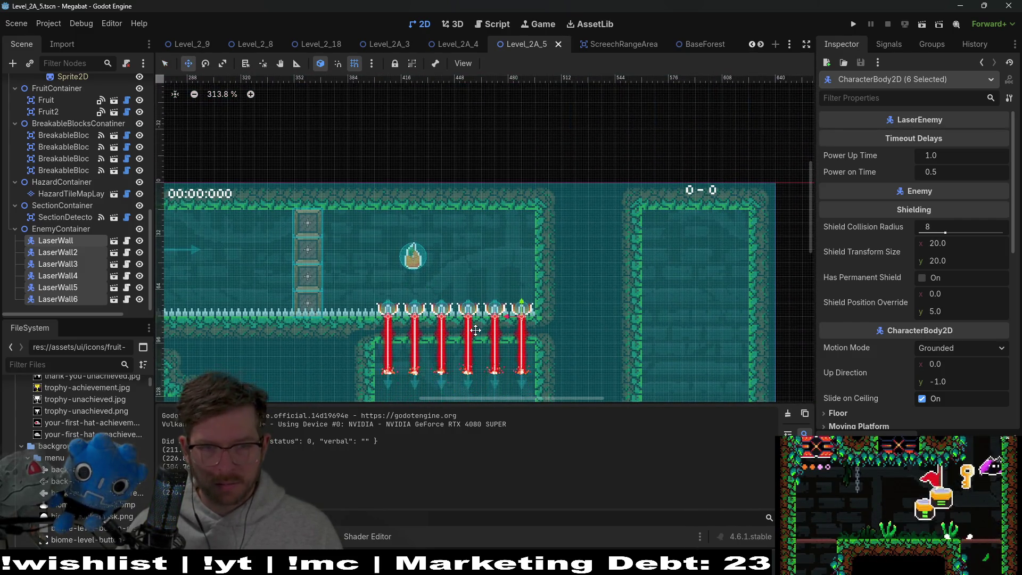
key("Up")
key("Up")
key("Up")
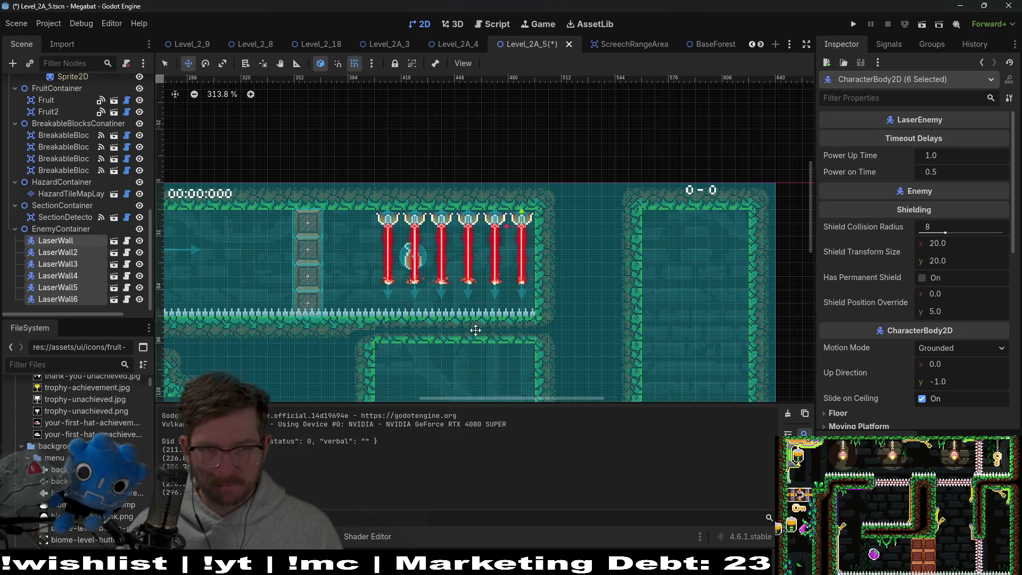
scroll(468, 287, "up", 4)
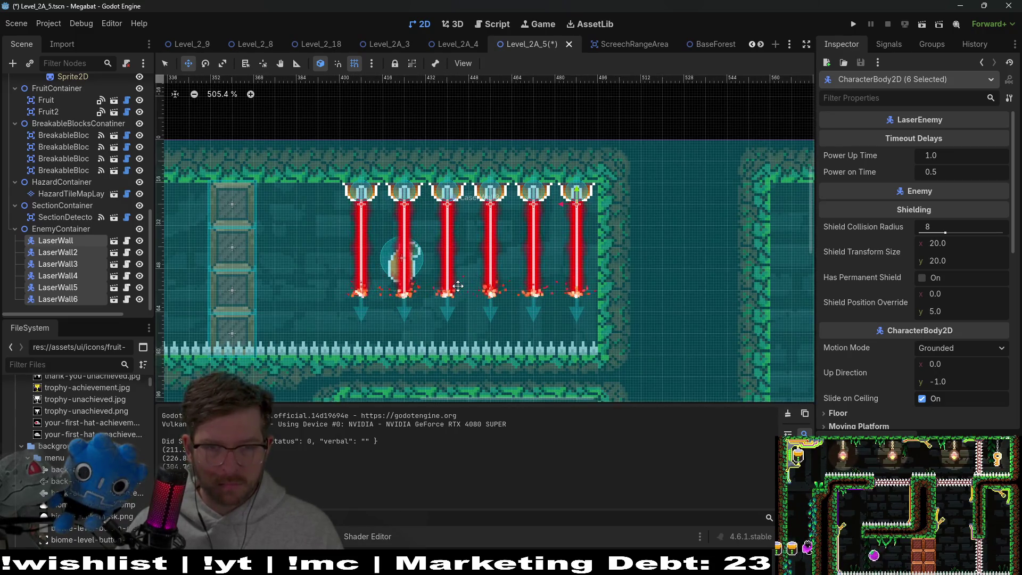
scroll(464, 242, "down", 3)
left_click_drag(464, 241, 455, 182)
scroll(66, 122, "up", 8)
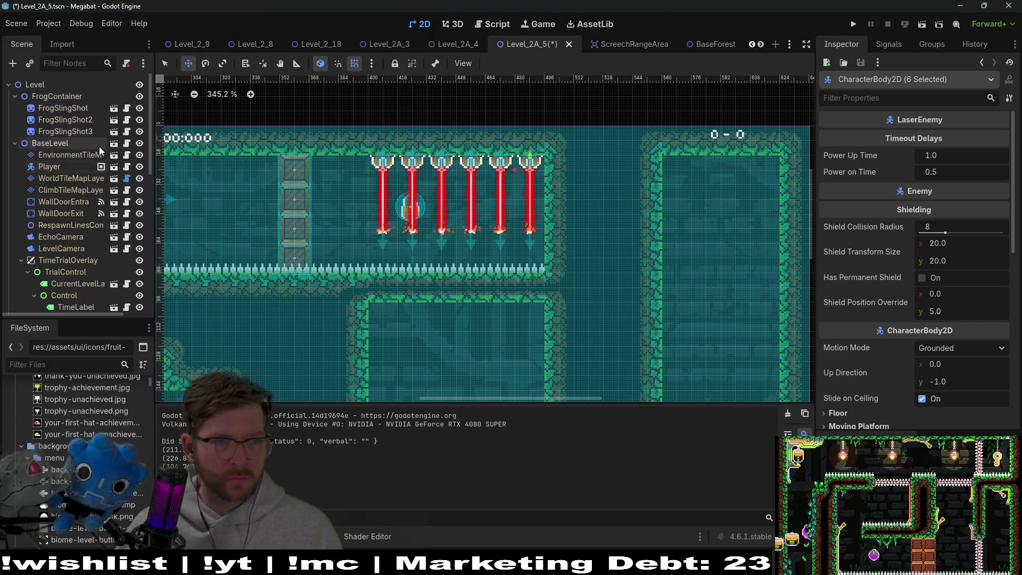
- On the world tile layer, erase the wall strip beneath the spike floor and fill the corner gap
left_click(69, 155)
scroll(63, 250, "down", 10)
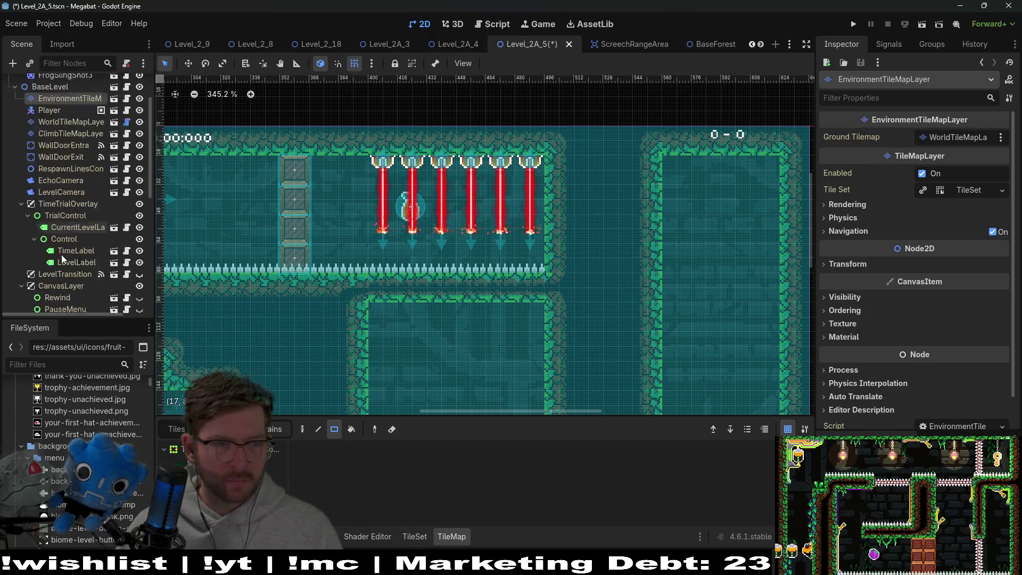
scroll(94, 156, "up", 7)
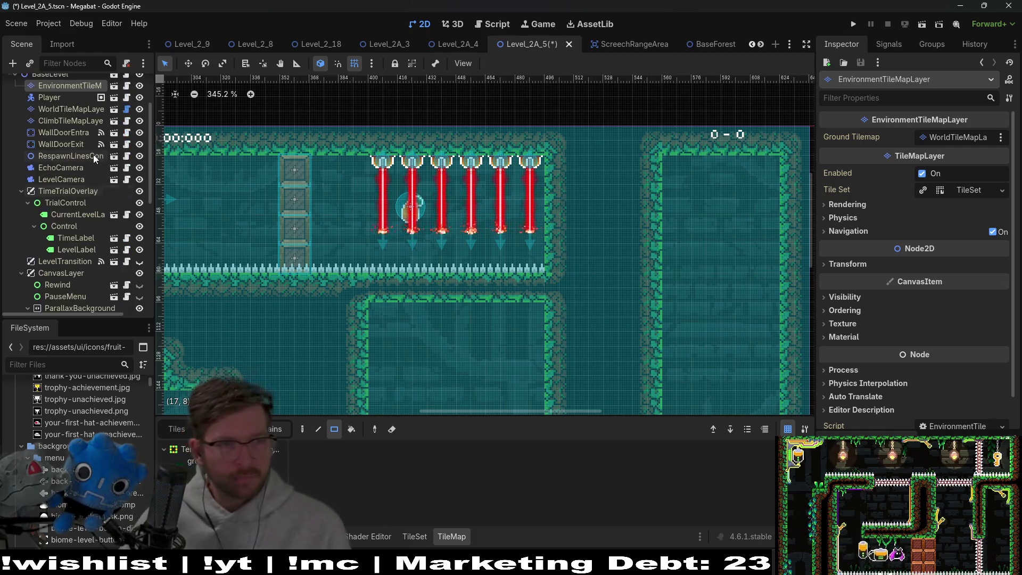
left_click(73, 132)
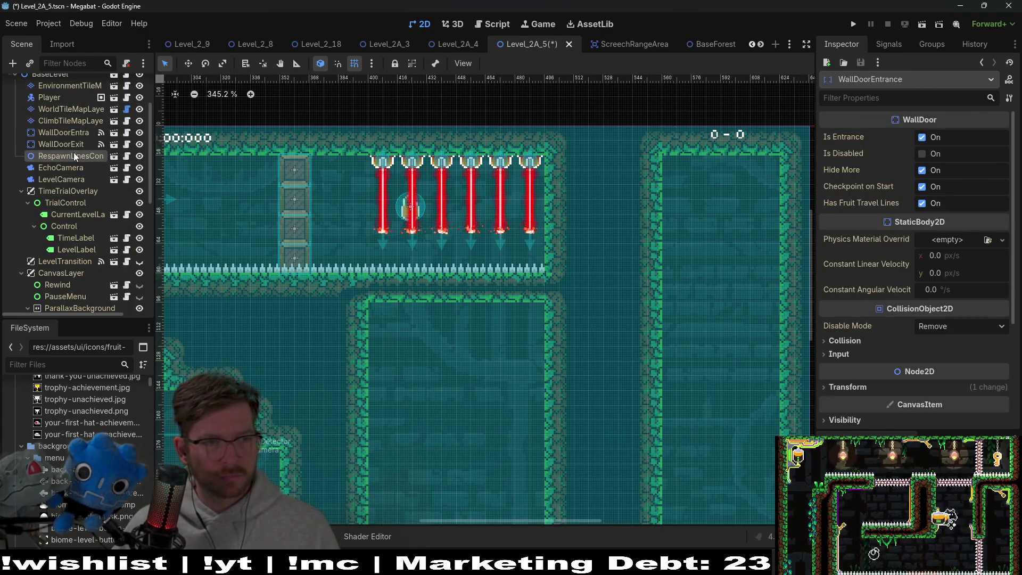
left_click(73, 154)
left_click(72, 168)
left_click(67, 109)
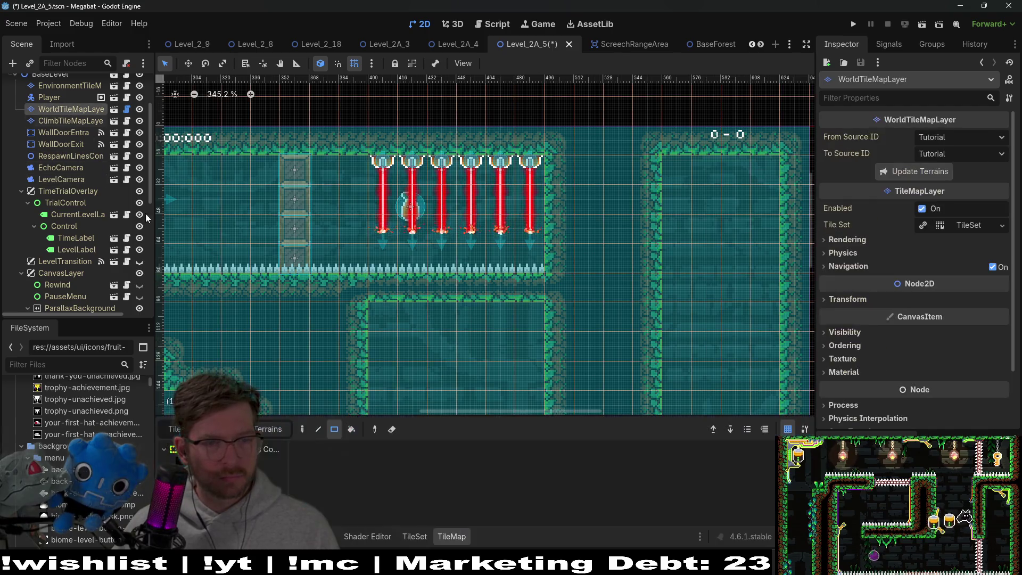
left_click_drag(391, 283, 521, 290)
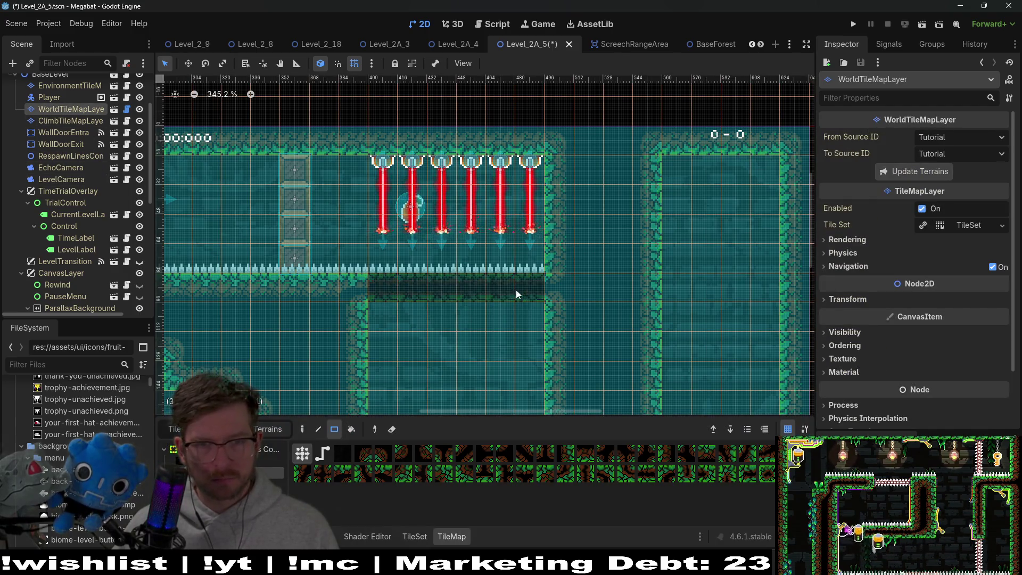
left_click(346, 296)
- Erase the spikes on the ledge under the lasers on the hazard layer, then save and run the level
scroll(90, 234, "down", 5)
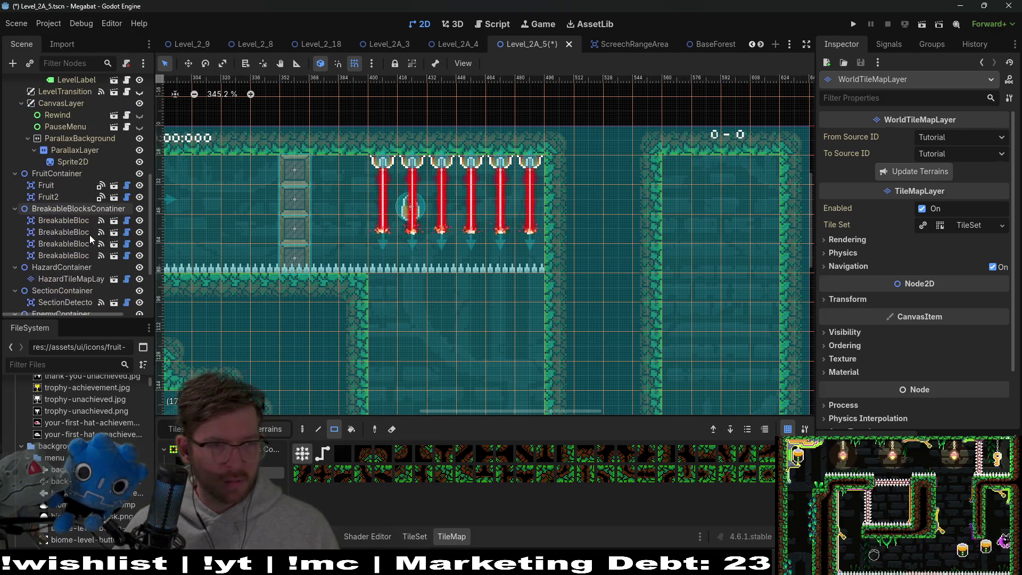
scroll(98, 272, "down", 3)
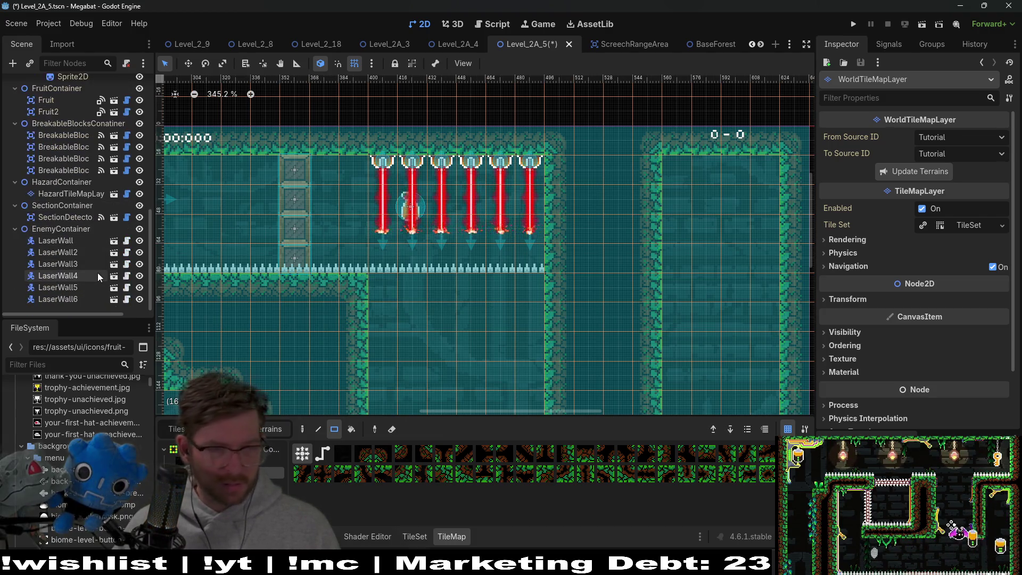
left_click(92, 194)
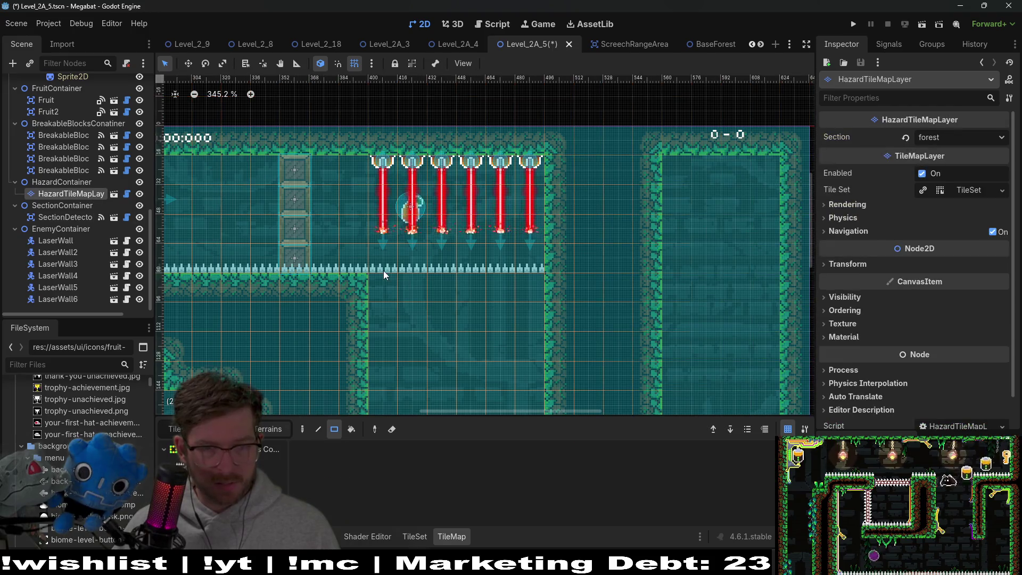
left_click_drag(372, 269, 536, 266)
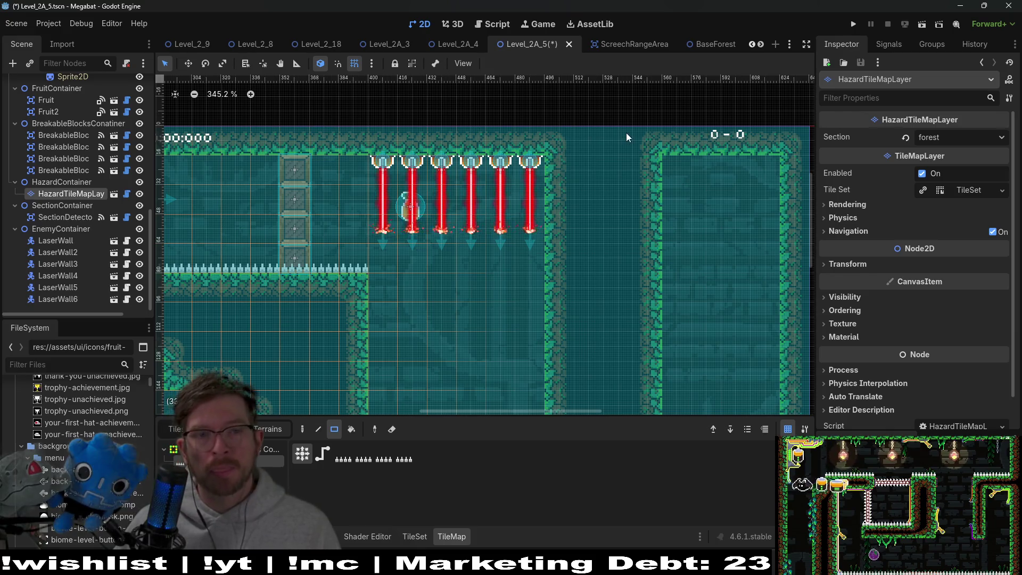
left_click(921, 24)
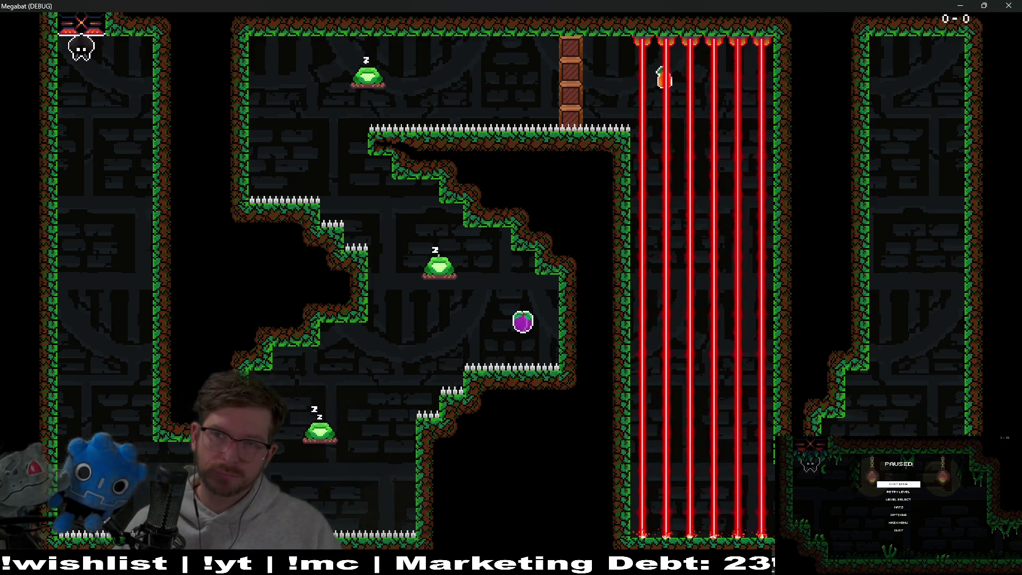
- Stop the running Megabat game with F8 to return to the editor
key("F8")
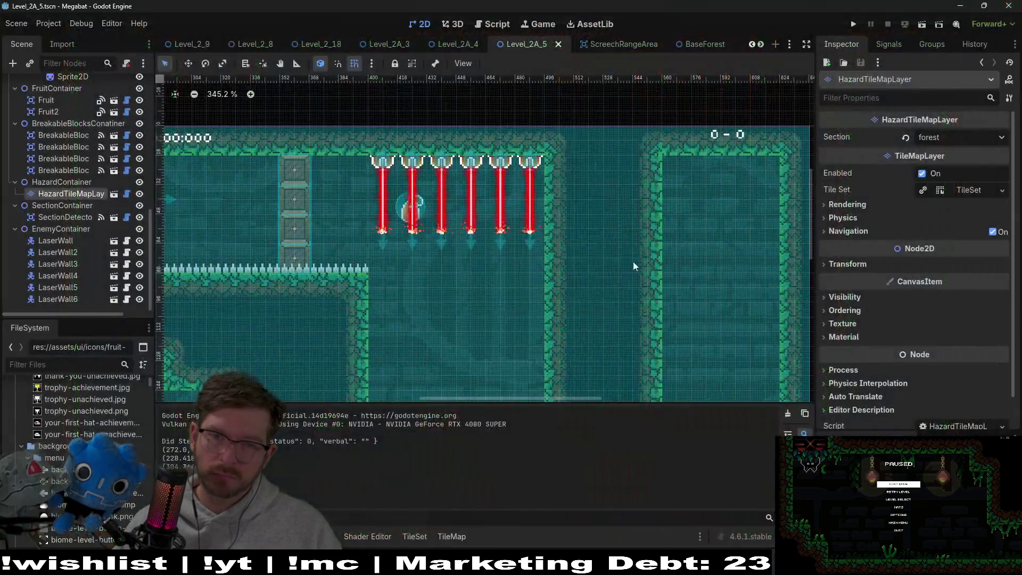
- Undo the last move so the laser wall row returns below the spike ledge
scroll(538, 274, "down", 5)
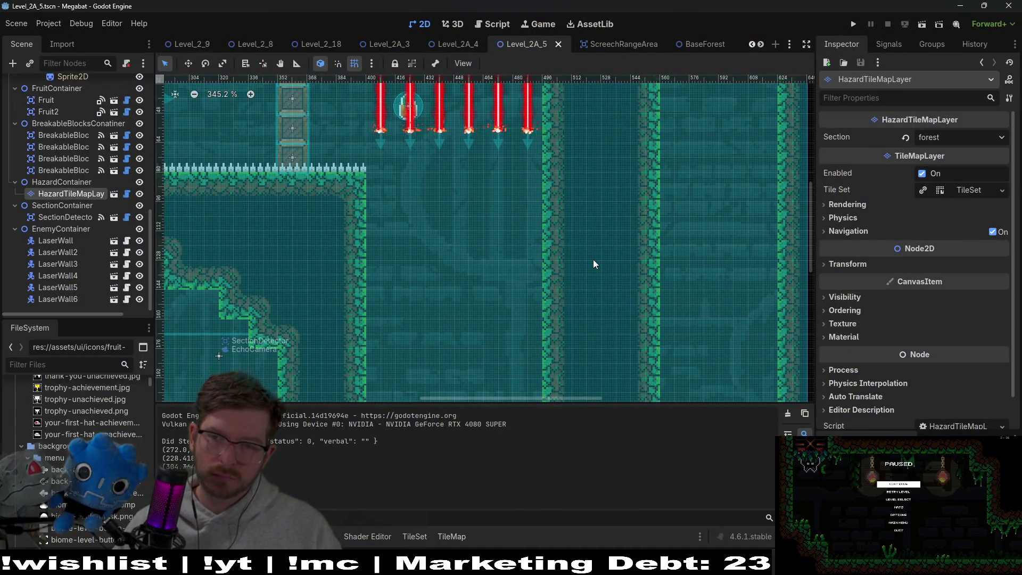
left_click_drag(526, 181, 608, 305)
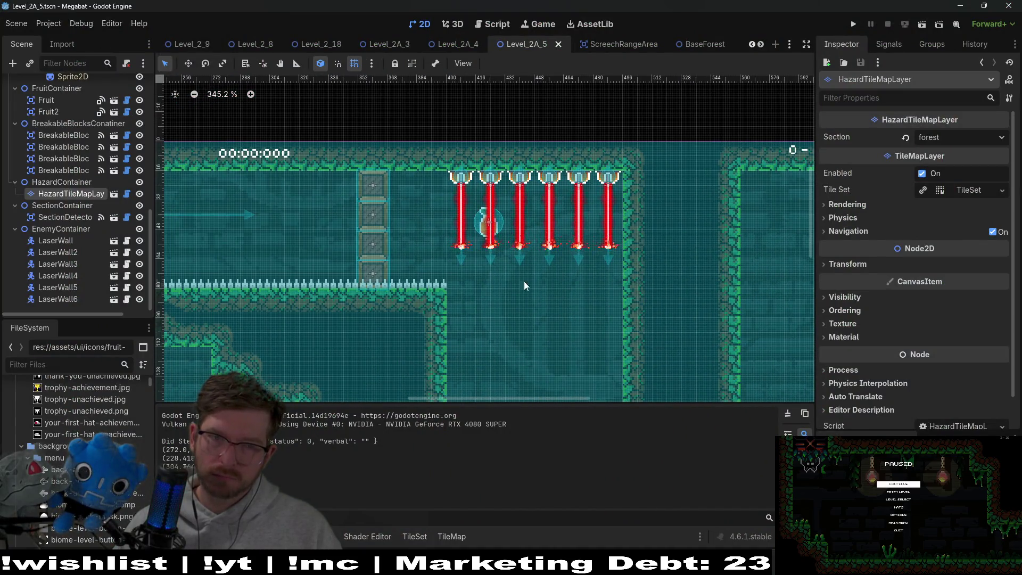
scroll(567, 283, "down", 5)
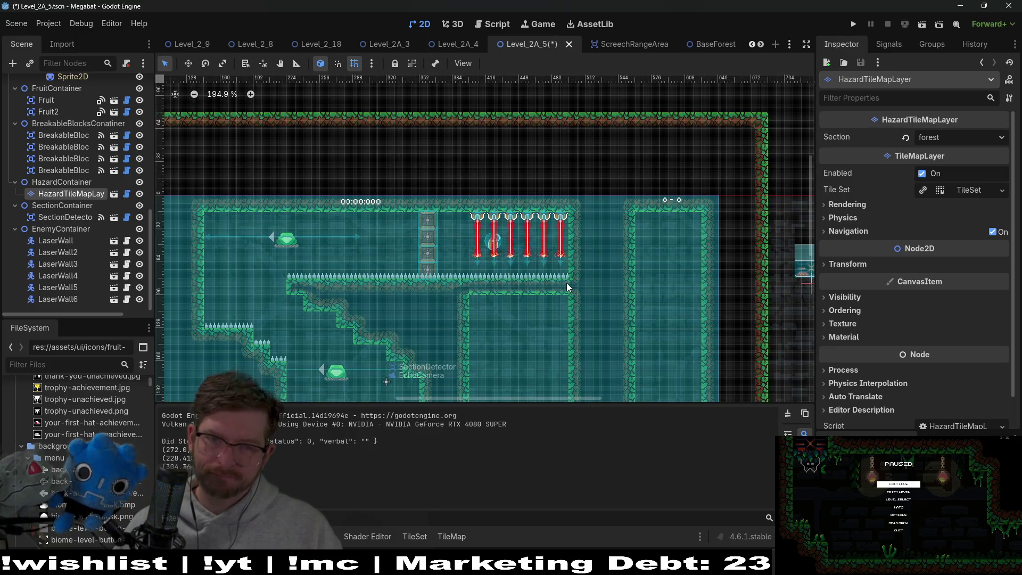
key("ctrl+z")
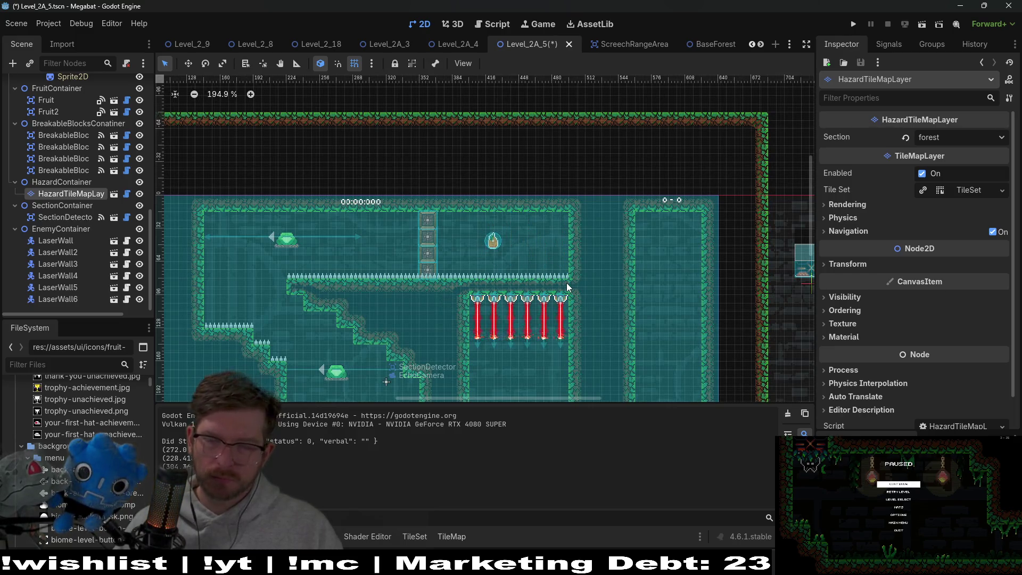
- Select LaserWall through LaserWall6 together in the Scene dock
scroll(566, 283, "down", 3)
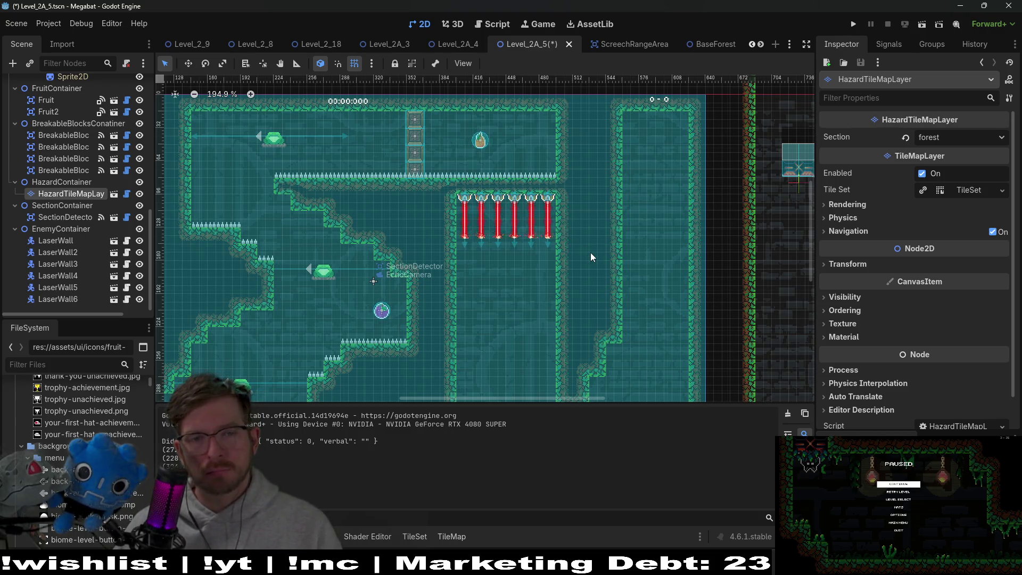
scroll(590, 257, "down", 5)
scroll(544, 203, "up", 5)
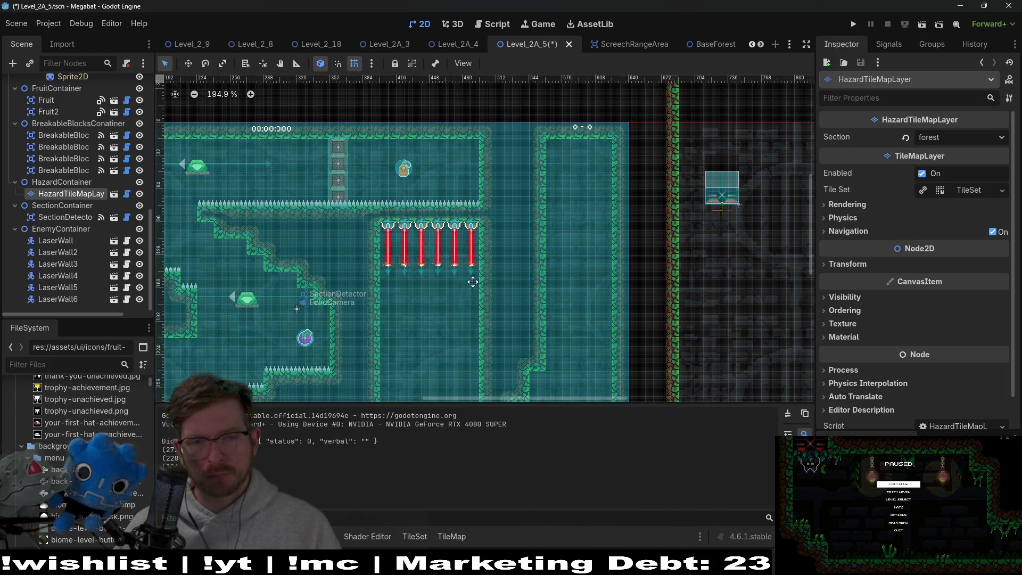
scroll(471, 285, "down", 2)
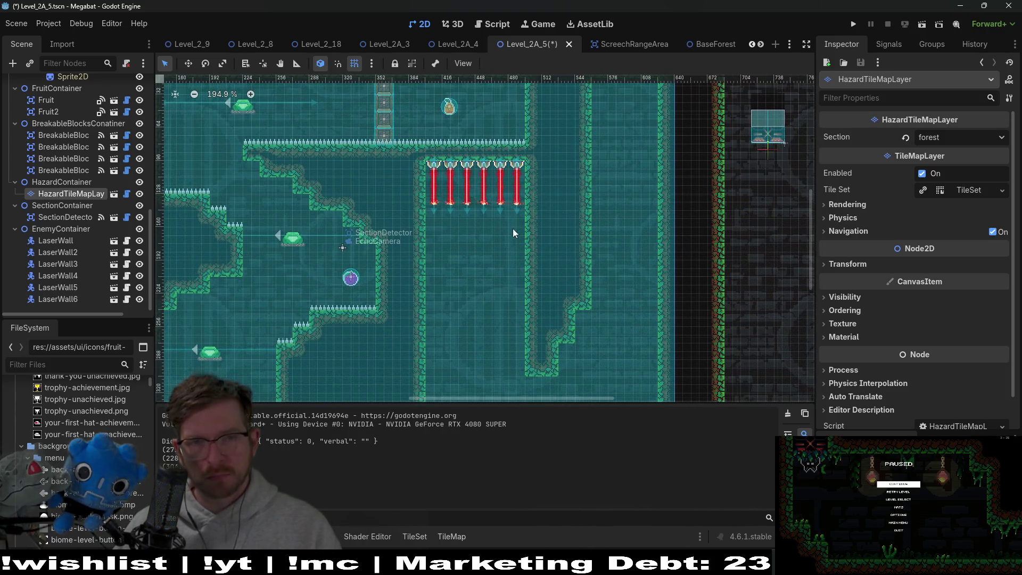
left_click(57, 296)
left_click(73, 242, "shift")
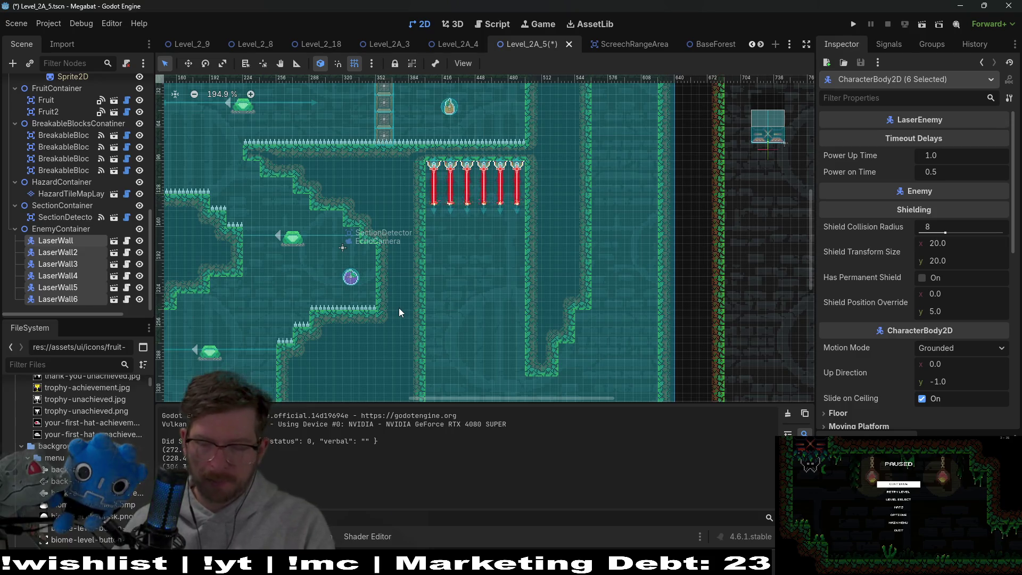
key("Delete")
mouse_move(508, 245)
left_mouse_down()
mouse_move(509, 210)
mouse_move(498, 255)
left_mouse_up()
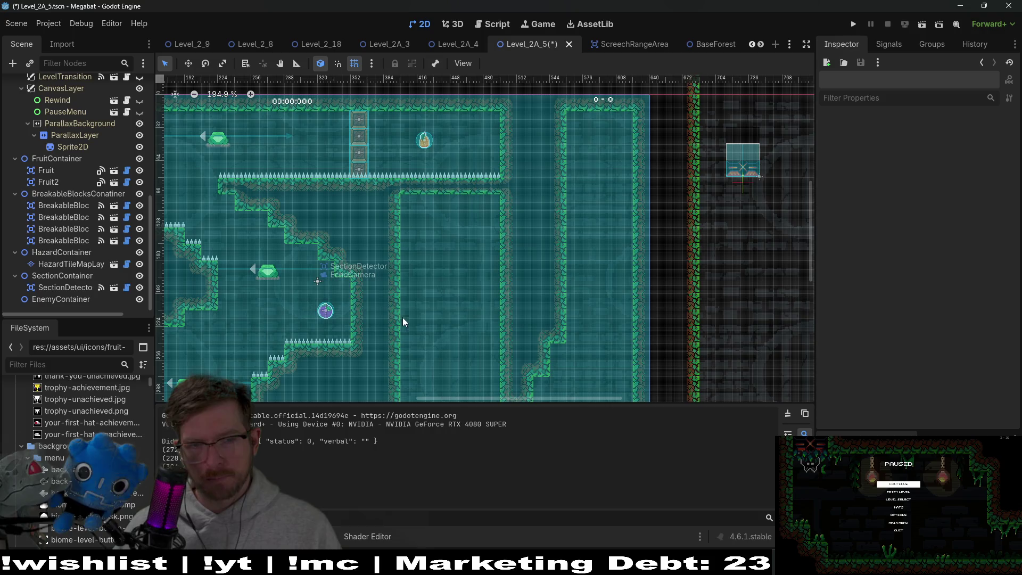
left_click_drag(371, 317, 460, 273)
scroll(463, 272, "up", 2)
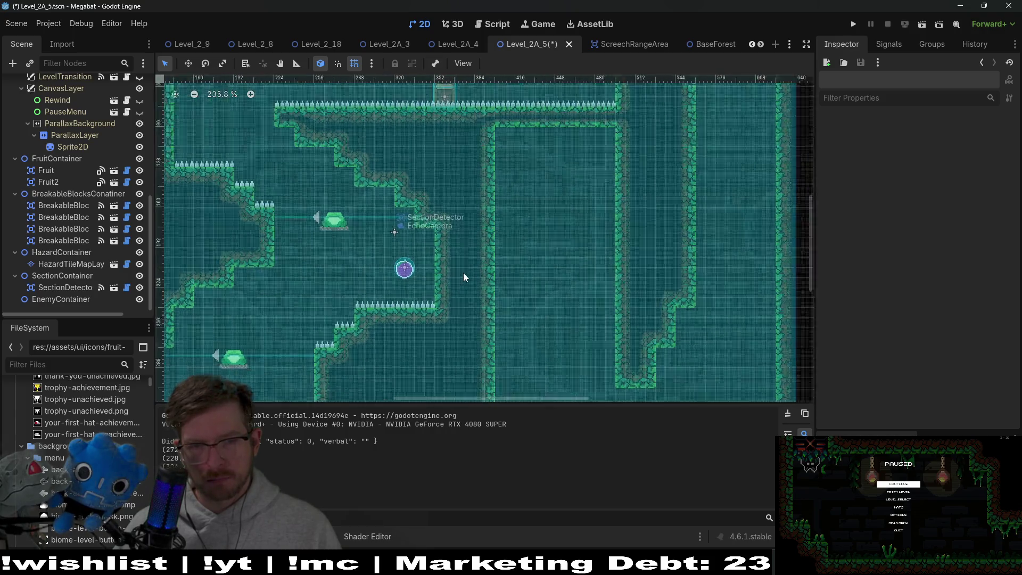
scroll(464, 273, "down", 3)
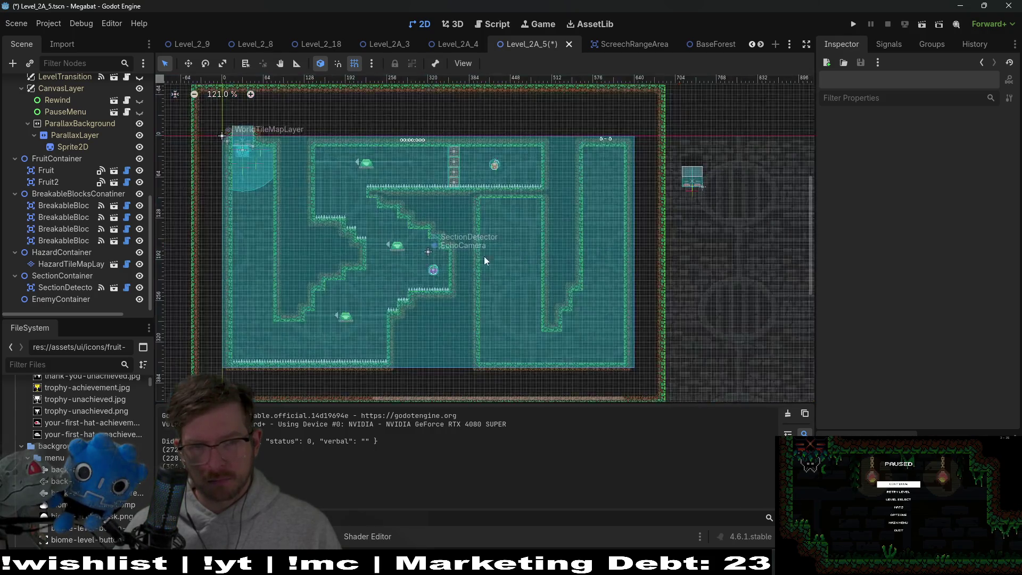
scroll(480, 271, "up", 1)
scroll(447, 247, "up", 2)
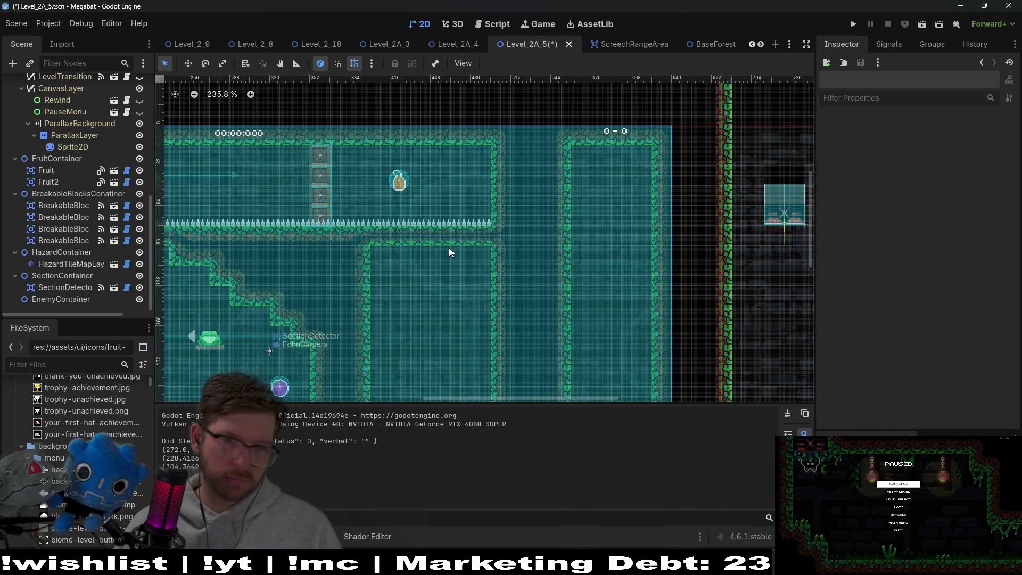
scroll(469, 245, "down", 3)
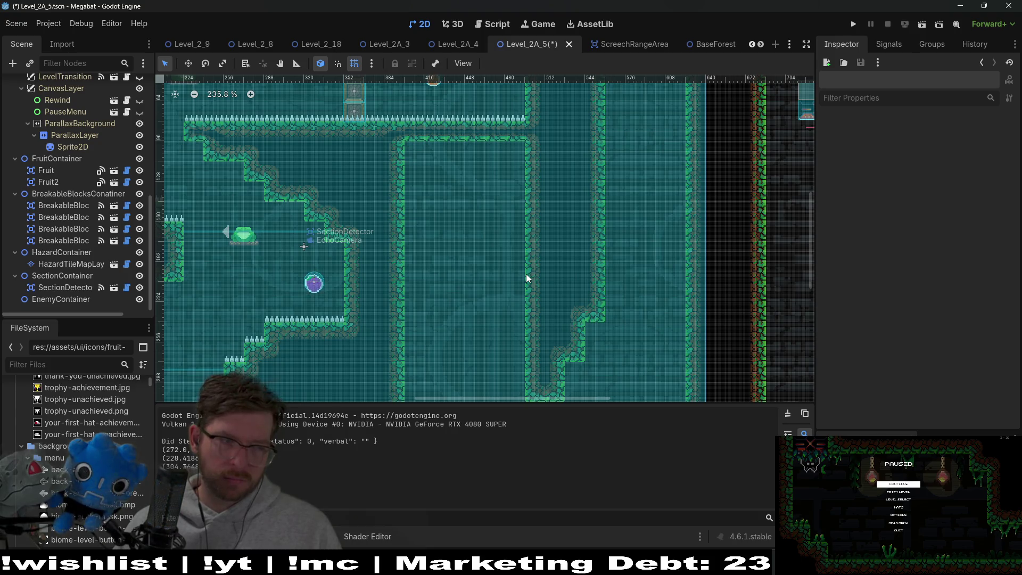
scroll(487, 264, "up", 2)
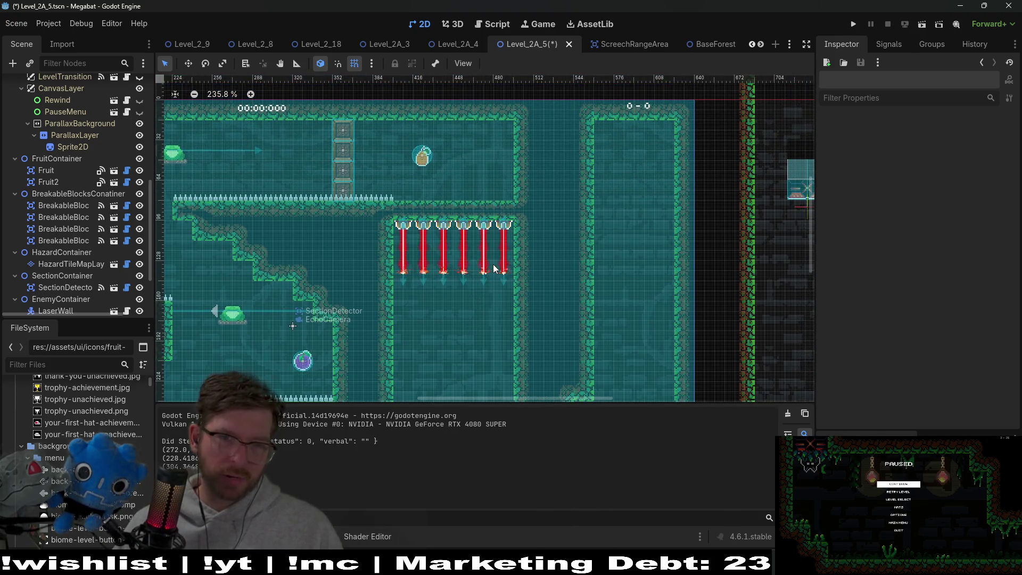
left_click_drag(491, 324, 483, 221)
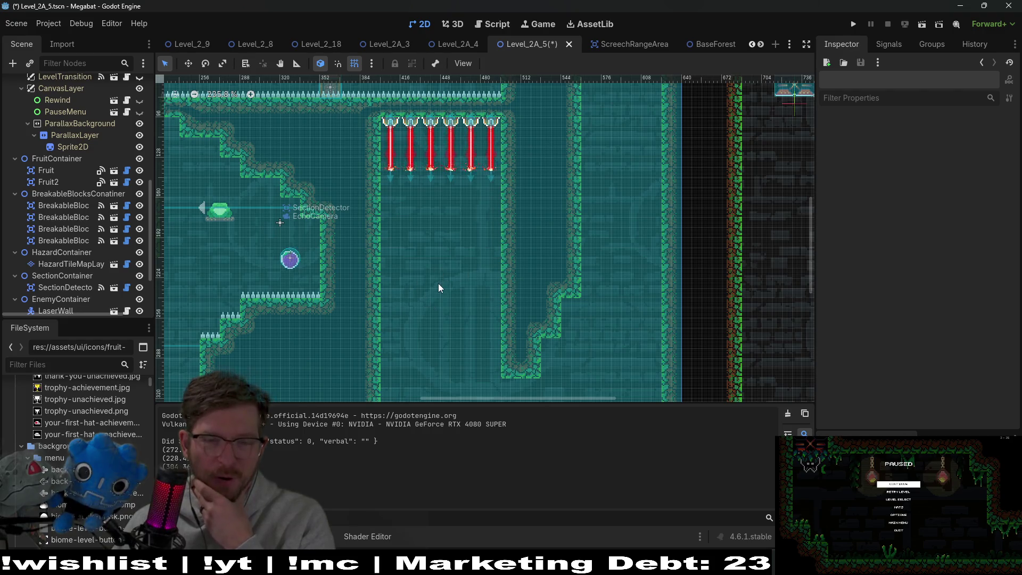
scroll(468, 276, "down", 5)
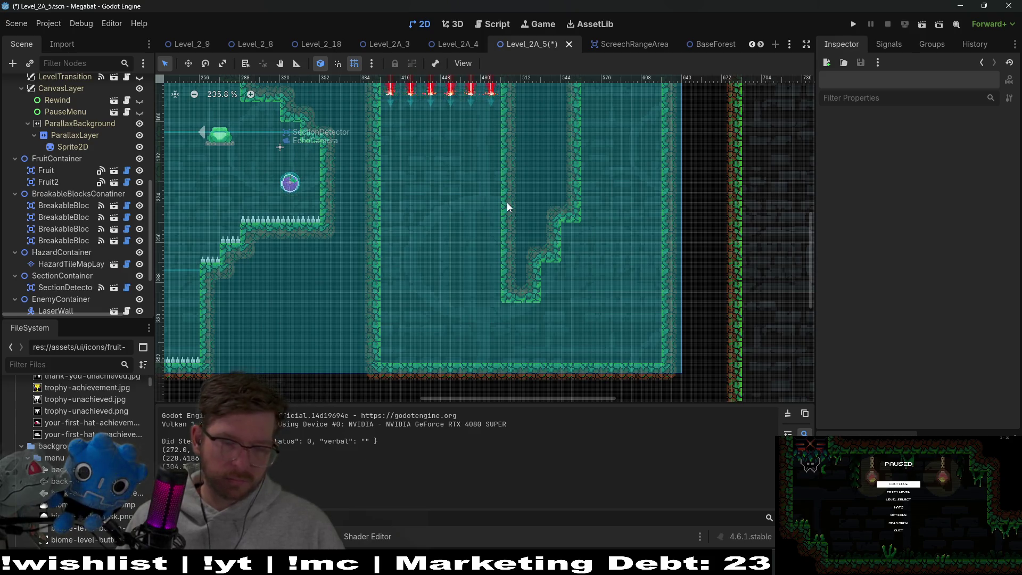
scroll(489, 139, "up", 4)
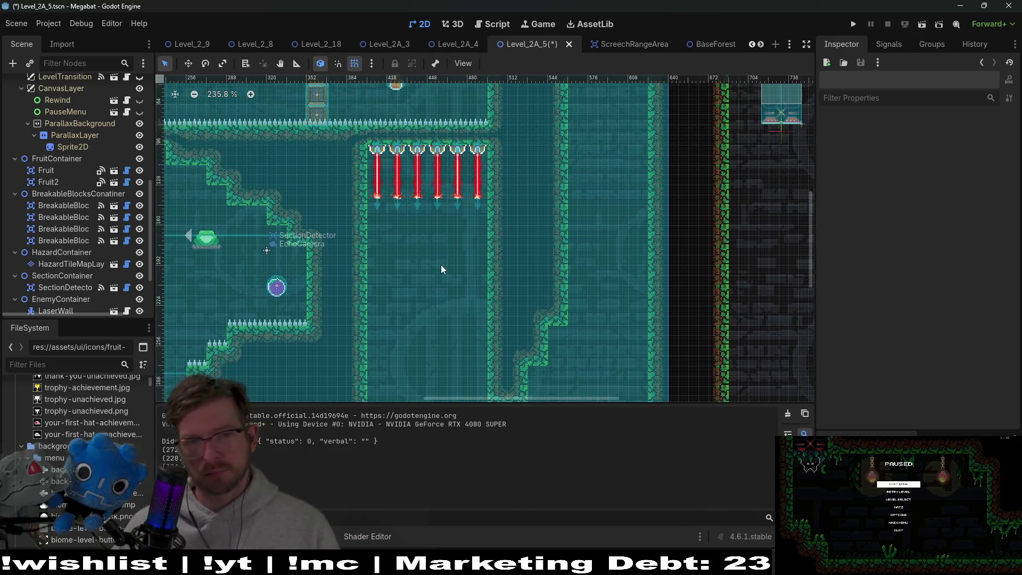
scroll(445, 263, "left", 4)
scroll(537, 196, "up", 4)
scroll(577, 327, "down", 6)
scroll(529, 308, "right", 2)
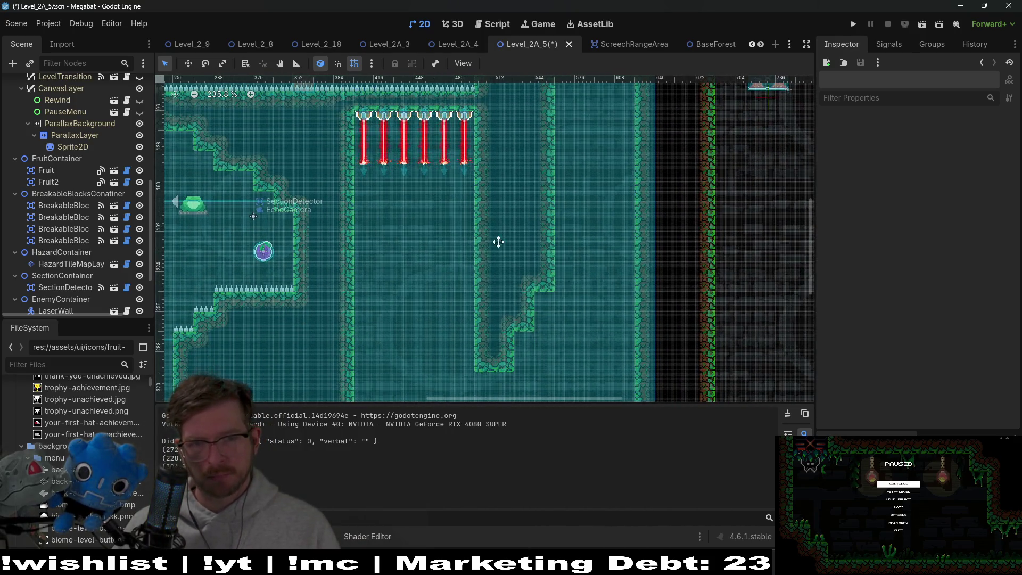
scroll(509, 324, "up", 2)
scroll(519, 328, "up", 5)
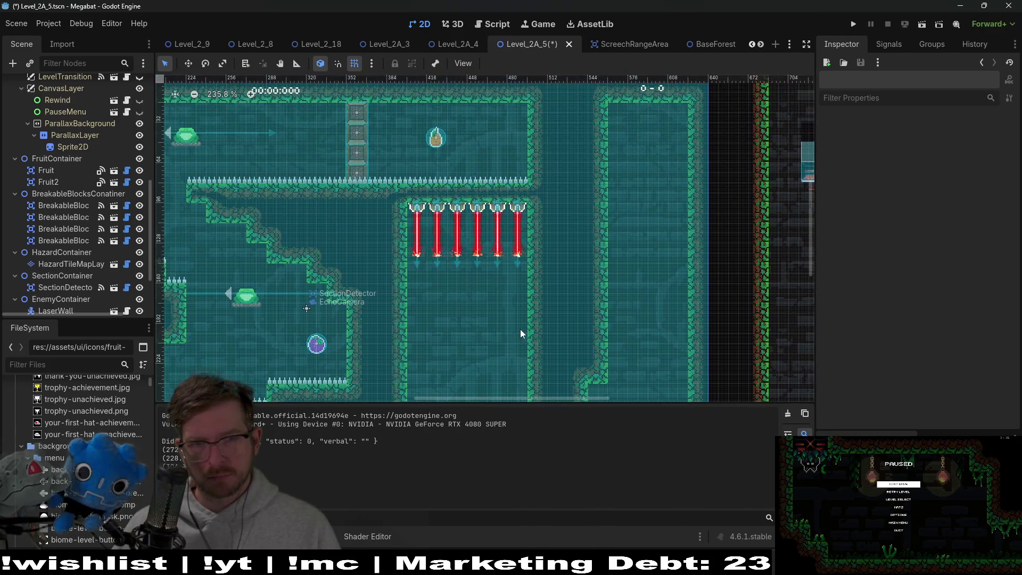
scroll(532, 320, "down", 7)
scroll(612, 266, "left", 7)
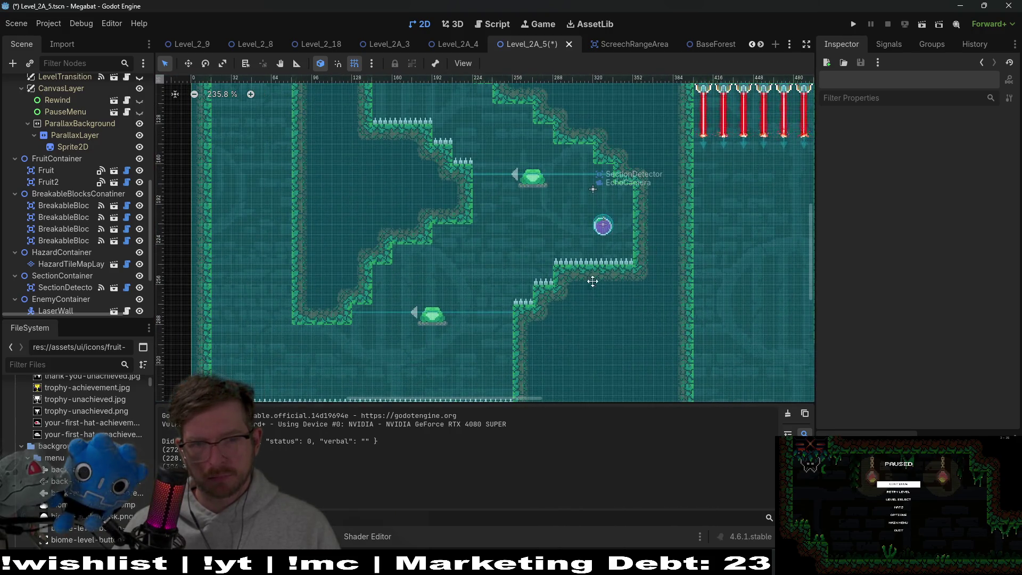
scroll(585, 282, "up", 3)
scroll(562, 312, "right", 6)
scroll(556, 232, "down", 1)
scroll(548, 219, "down", 2)
scroll(538, 266, "up", 3)
scroll(533, 170, "down", 2)
scroll(565, 176, "down", 5)
scroll(563, 217, "up", 2)
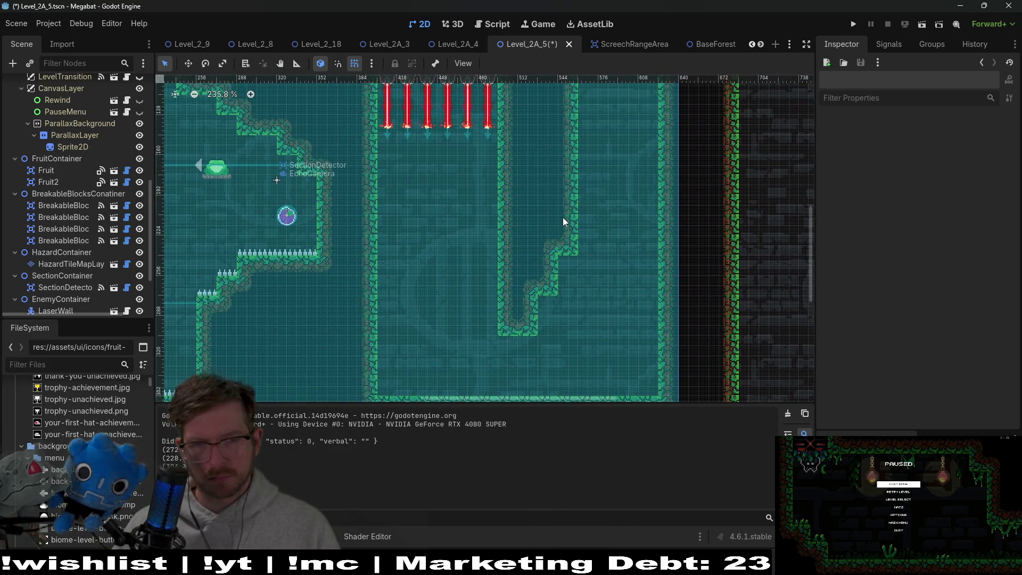
scroll(559, 212, "down", 3)
scroll(543, 250, "up", 4)
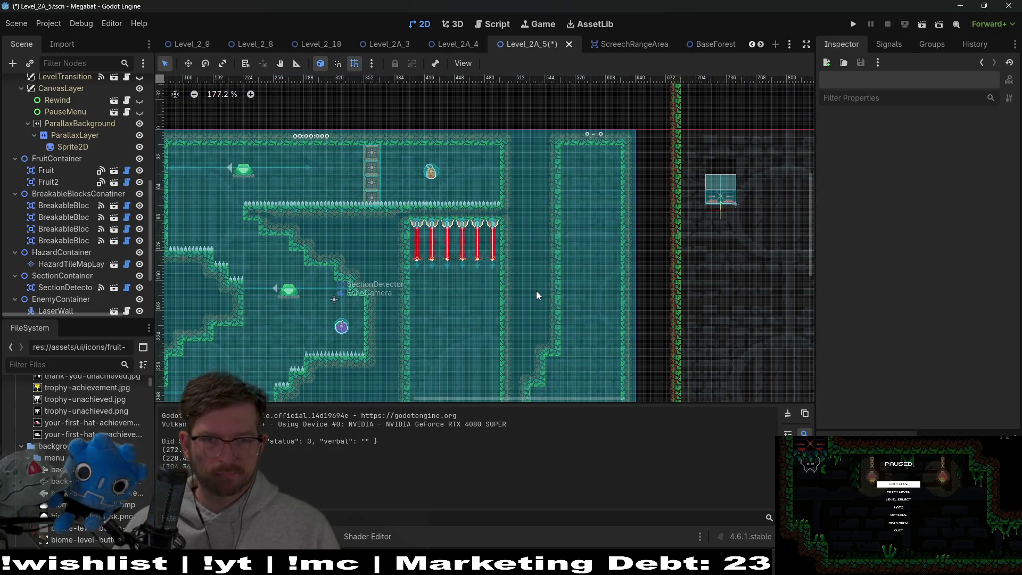
scroll(98, 227, "down", 3)
left_click(57, 298)
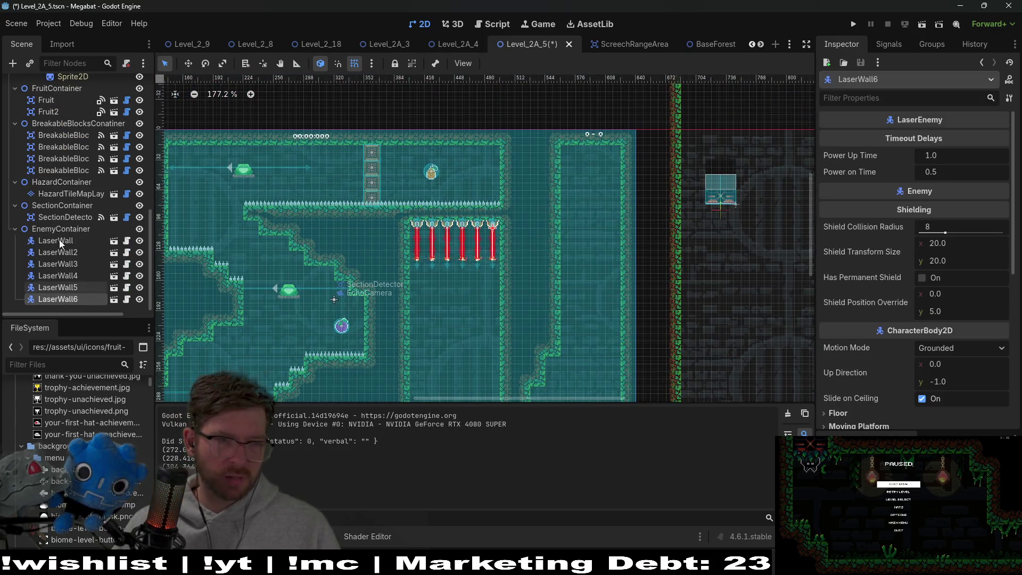
- Delete all six laser walls from the level
left_click(55, 240, "shift")
key("Delete")
key("Return")
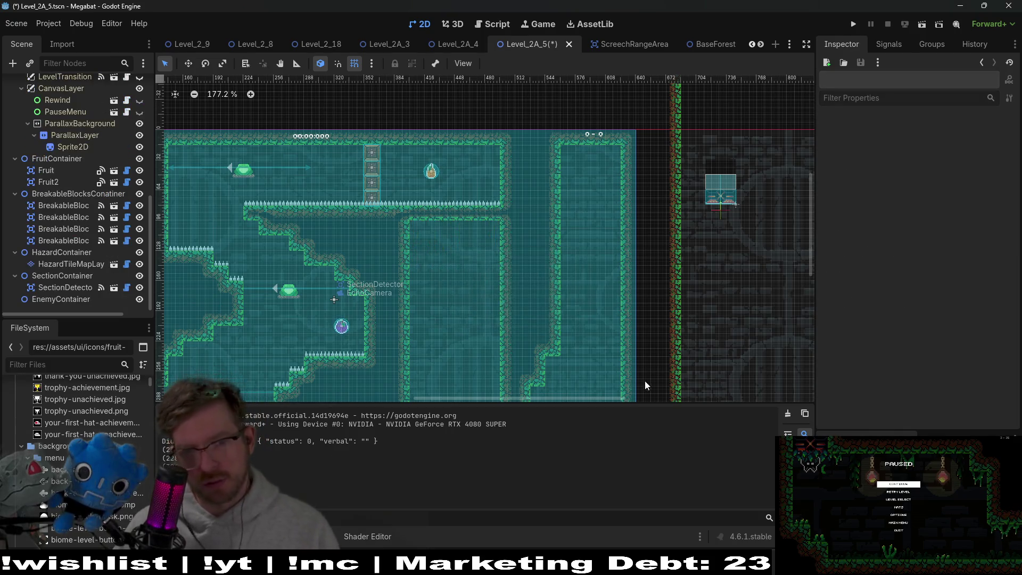
- Move the SectionDetector area so its origin sits on the EchoCamera
scroll(525, 229, "down", 3)
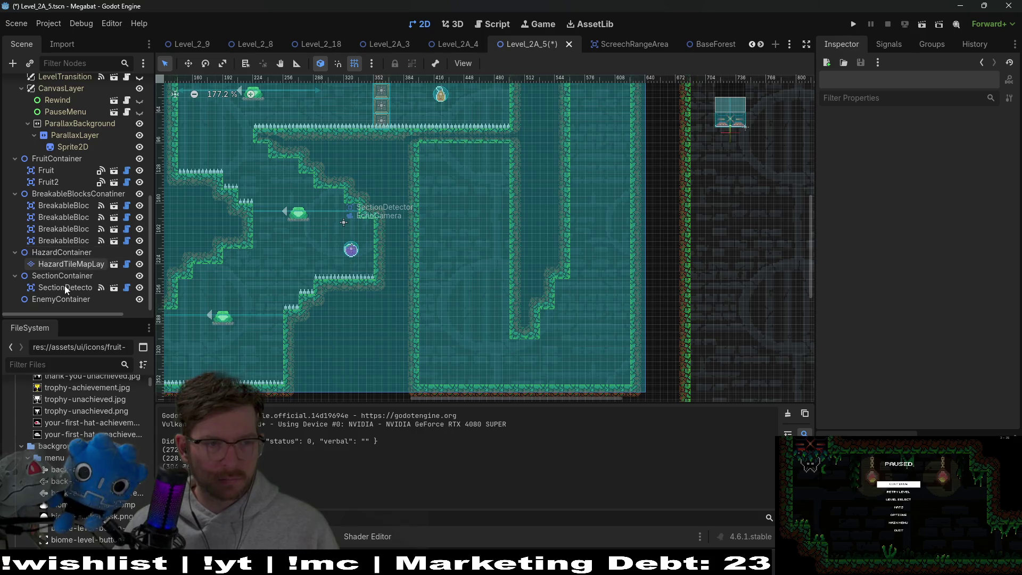
scroll(66, 239, "up", 10)
left_click(71, 131)
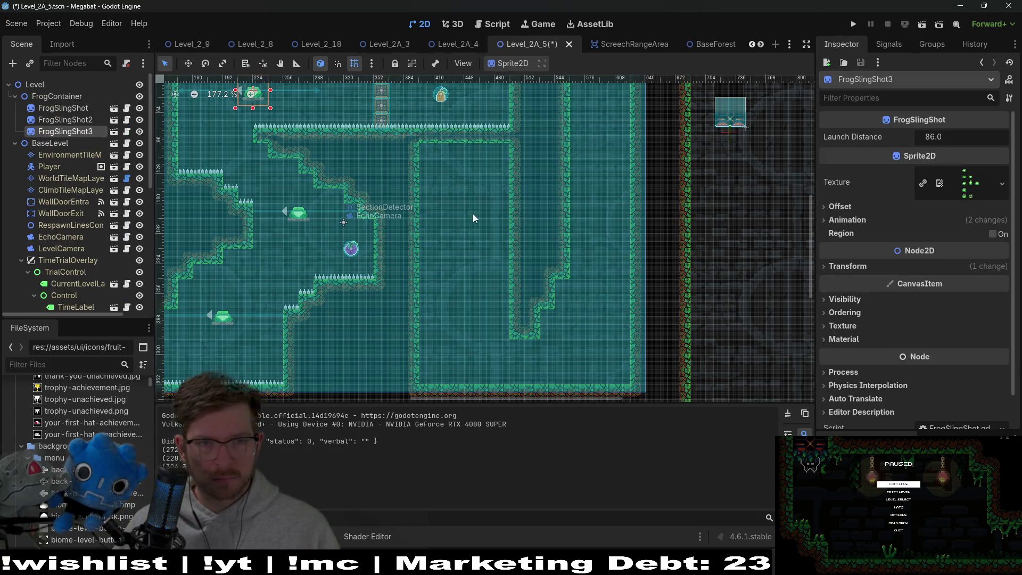
left_click(589, 330)
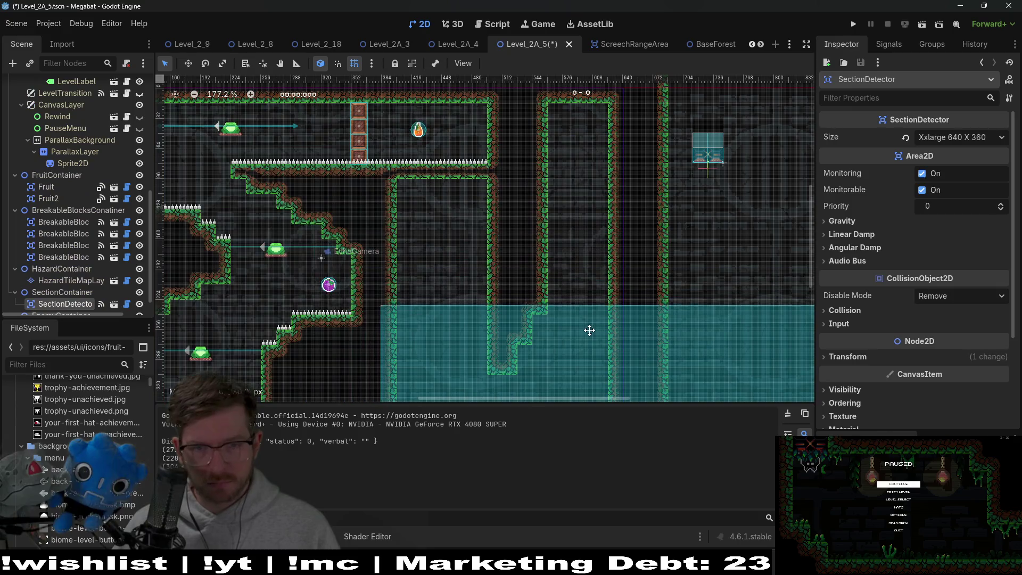
left_click_drag(589, 330, 226, 117)
scroll(90, 162, "up", 8)
- Reposition FrogSlingShot4 low in the right-hand shaft, nudging it slightly down
left_click(81, 142)
key("w")
mouse_move(406, 217)
left_mouse_down()
mouse_move(511, 301)
mouse_move(594, 349)
mouse_move(518, 198)
left_mouse_up()
mouse_move(493, 165)
left_mouse_down()
mouse_move(516, 216)
mouse_move(506, 209)
left_mouse_up()
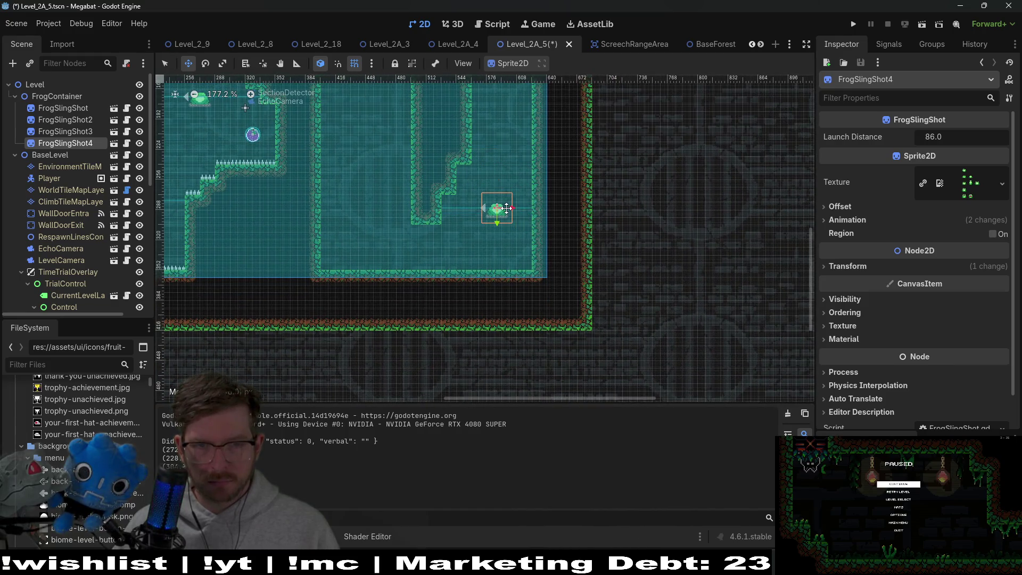
scroll(506, 209, "up", 5)
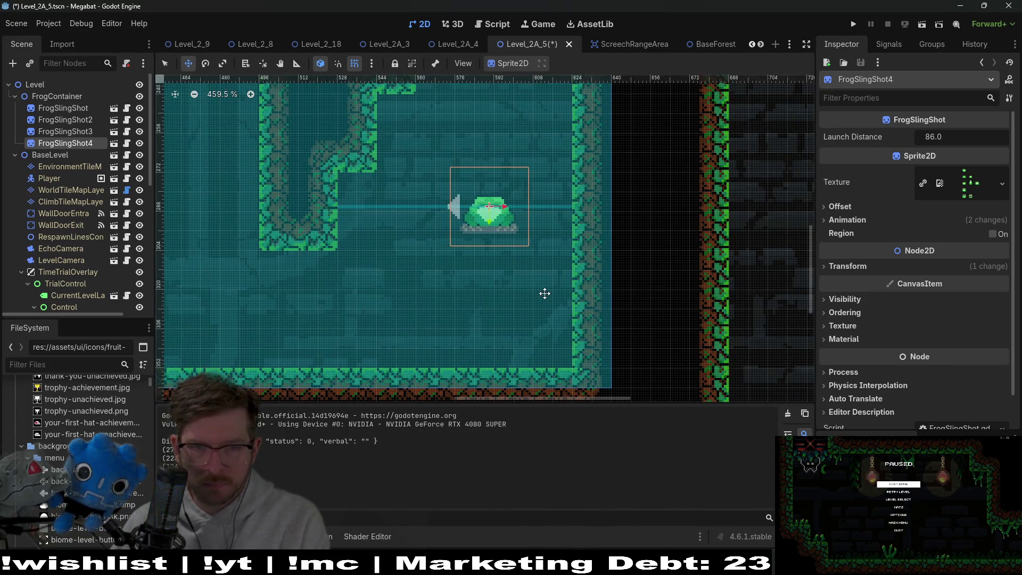
key("Down")
key("Down")
key("Down")
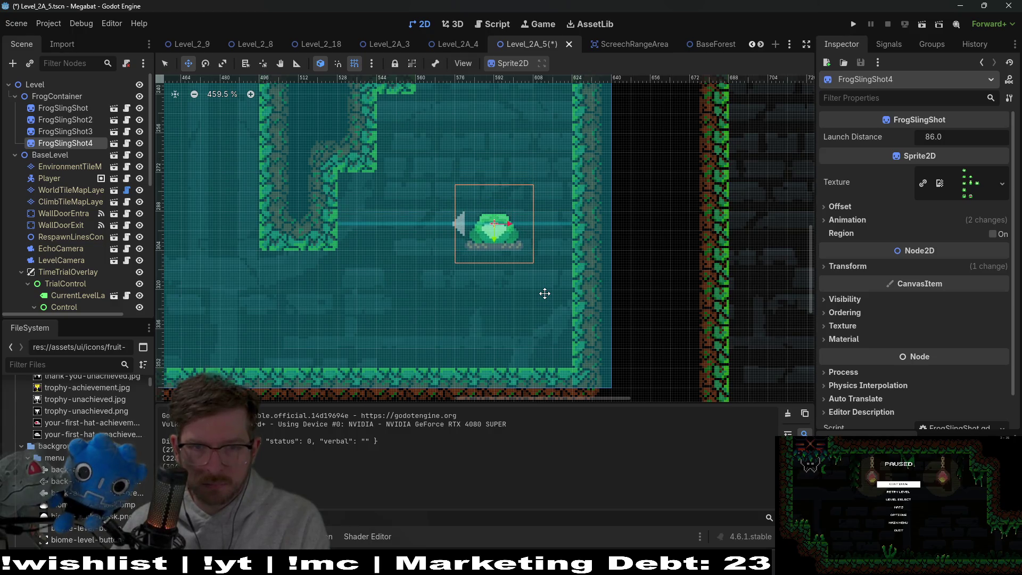
key("Down")
key("Down")
key("Down")
scroll(532, 251, "down", 4)
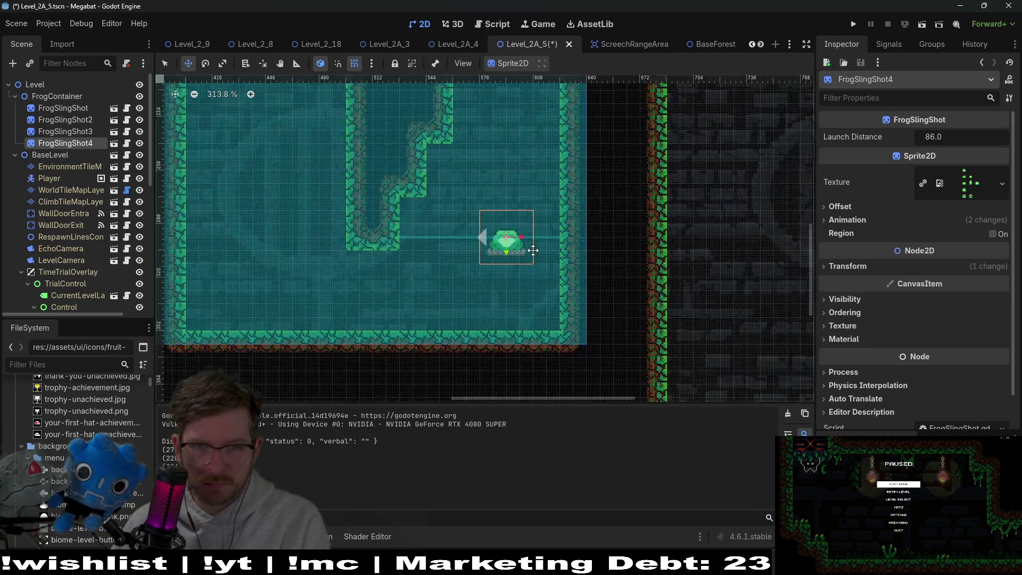
mouse_move(546, 138)
left_mouse_down()
mouse_move(496, 263)
mouse_move(484, 326)
mouse_move(483, 313)
left_mouse_up()
- Duplicate the frog into FrogSlingShot5, shift it slightly right and nudge it down one pixel
key("ctrl+d")
left_click_drag(473, 215, 474, 215)
scroll(478, 216, "up", 3)
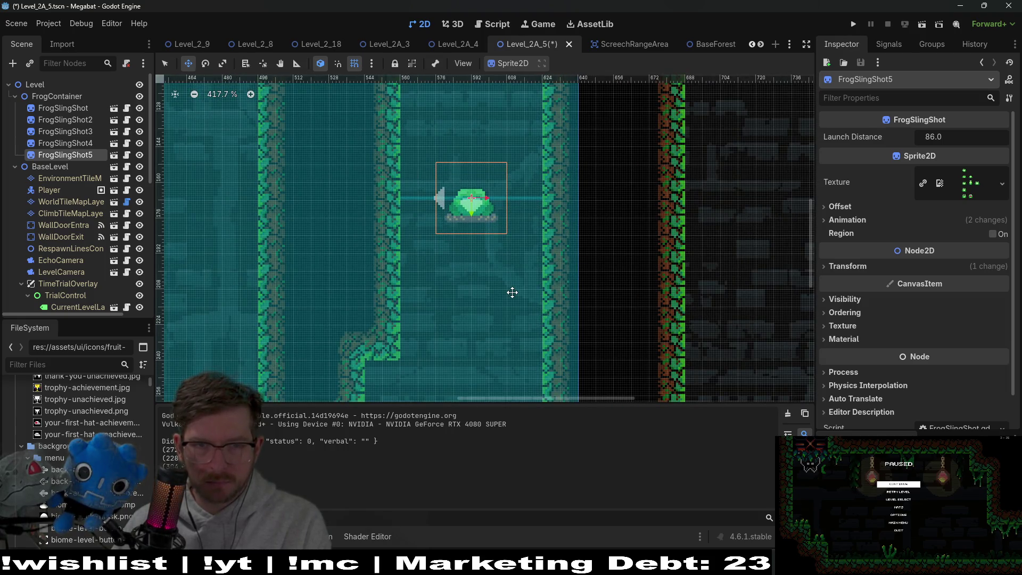
scroll(511, 292, "up", 3)
scroll(486, 299, "up", 4)
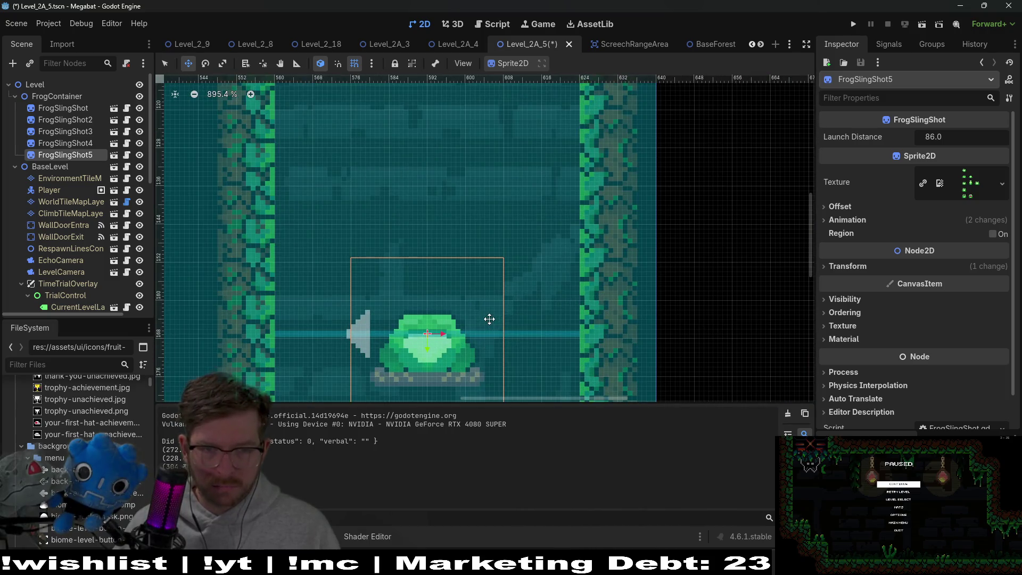
scroll(489, 319, "up", 4)
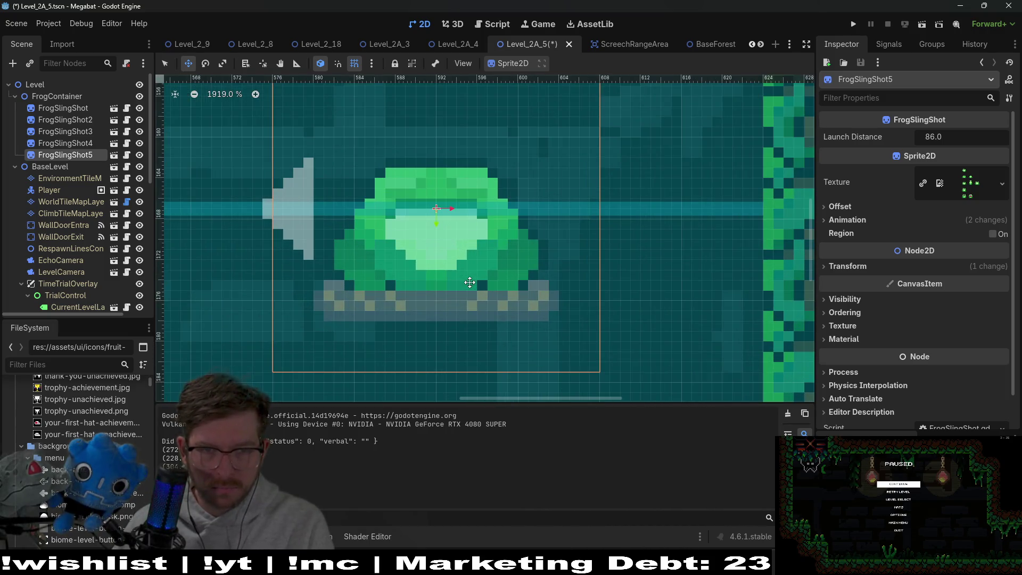
key("Down")
scroll(470, 283, "down", 11)
scroll(470, 282, "down", 3)
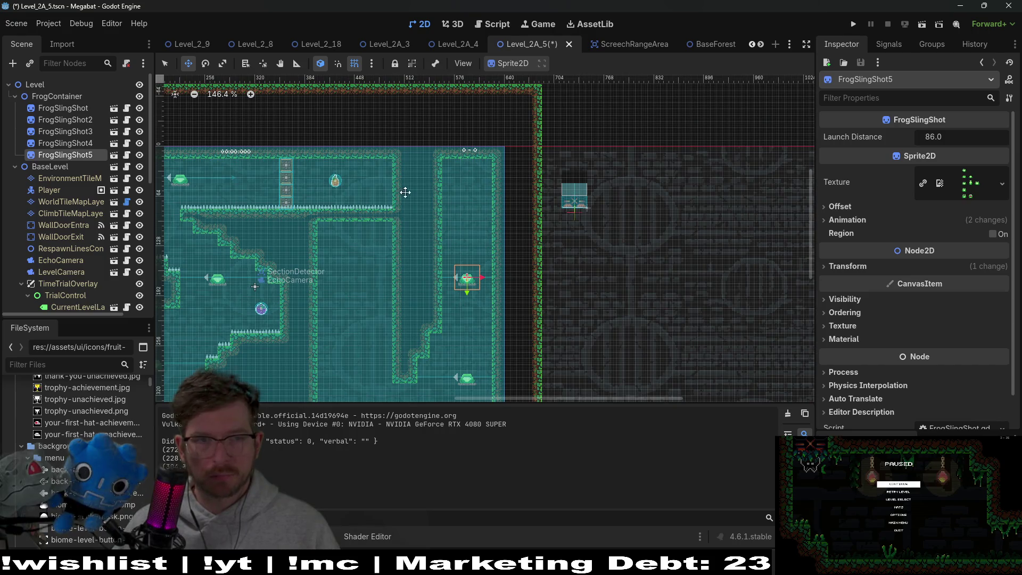
- Browse the Scene tree past Player and WorldTileMapLayer to the EnemyContainer node
left_click(71, 193)
left_click(74, 201)
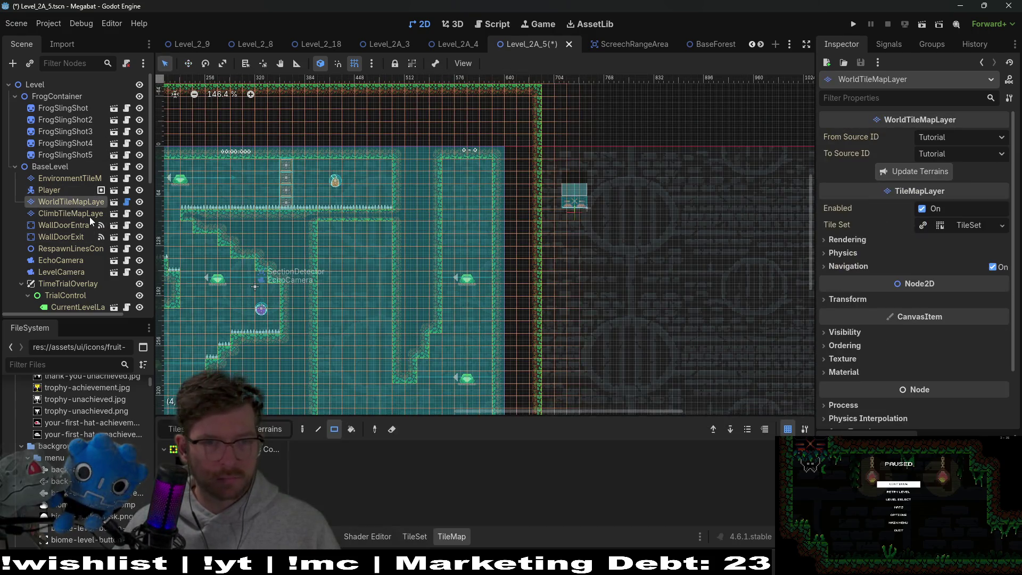
scroll(442, 359, "down", 3)
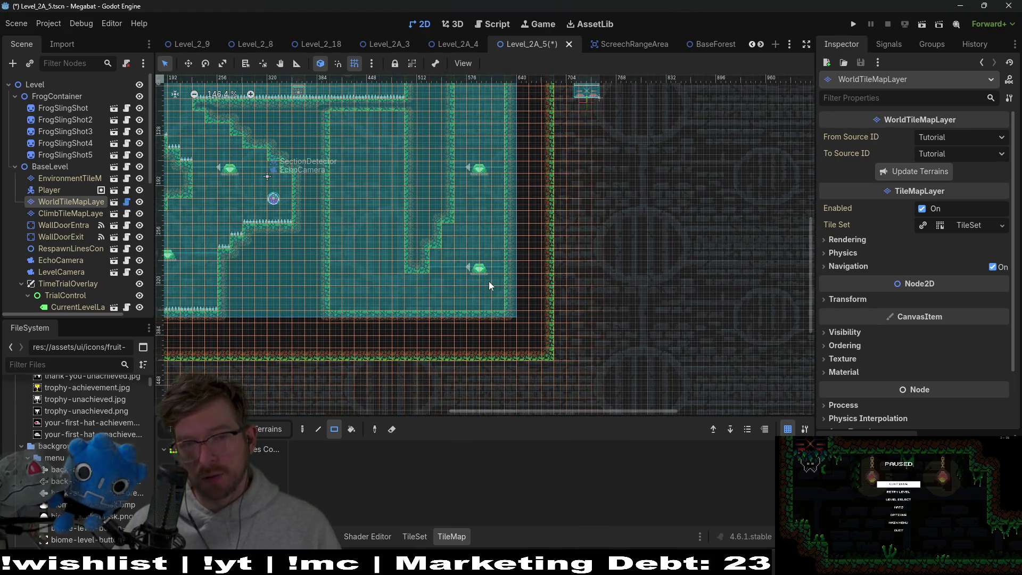
scroll(88, 229, "down", 5)
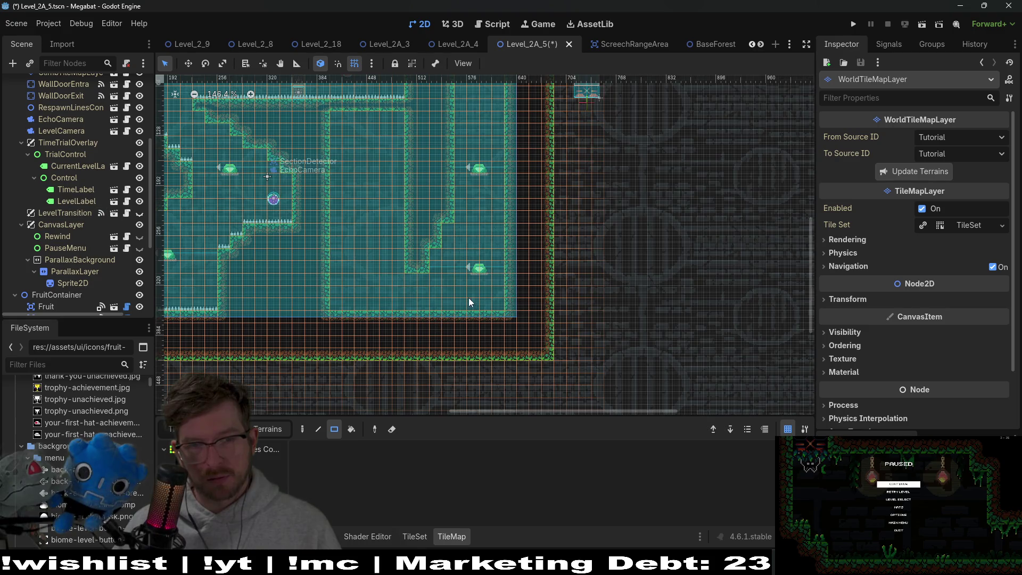
scroll(476, 261, "up", 2)
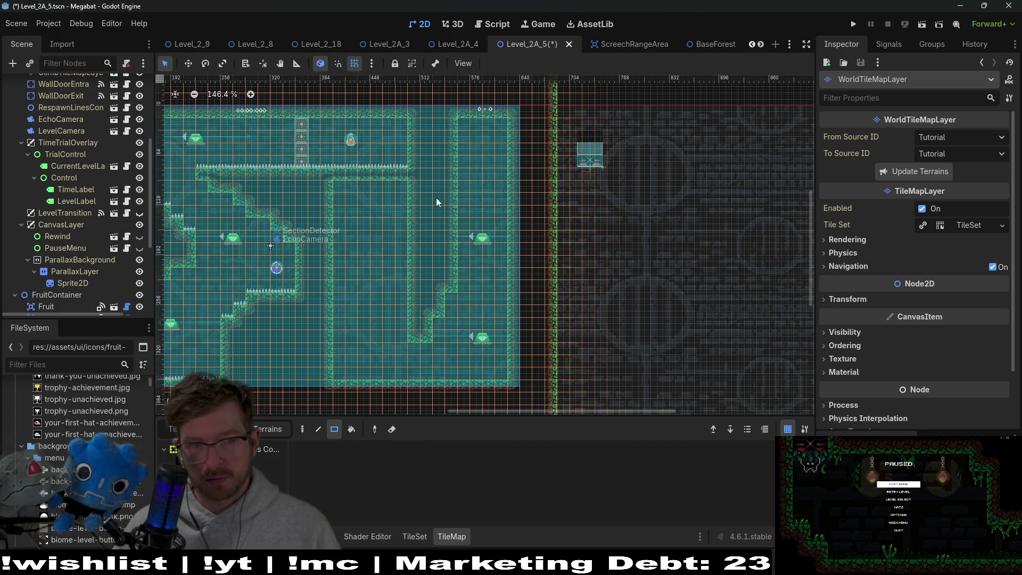
scroll(78, 268, "down", 5)
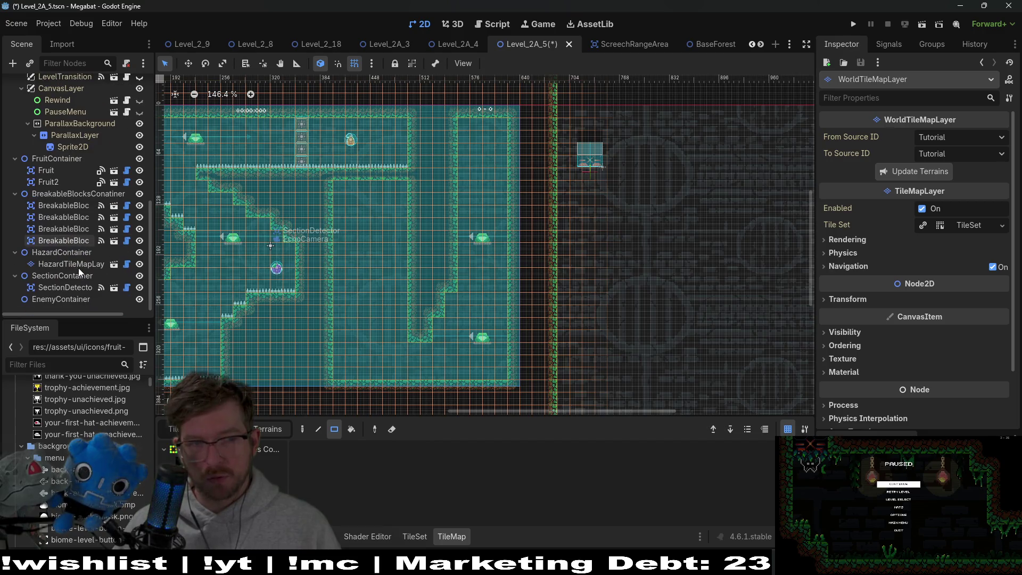
left_click(79, 300)
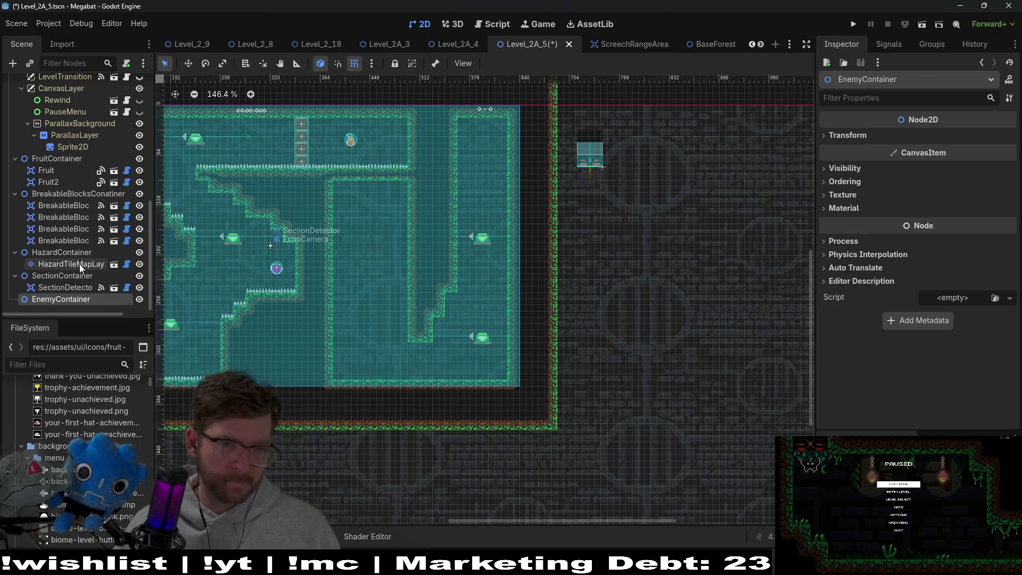
scroll(74, 195, "up", 10)
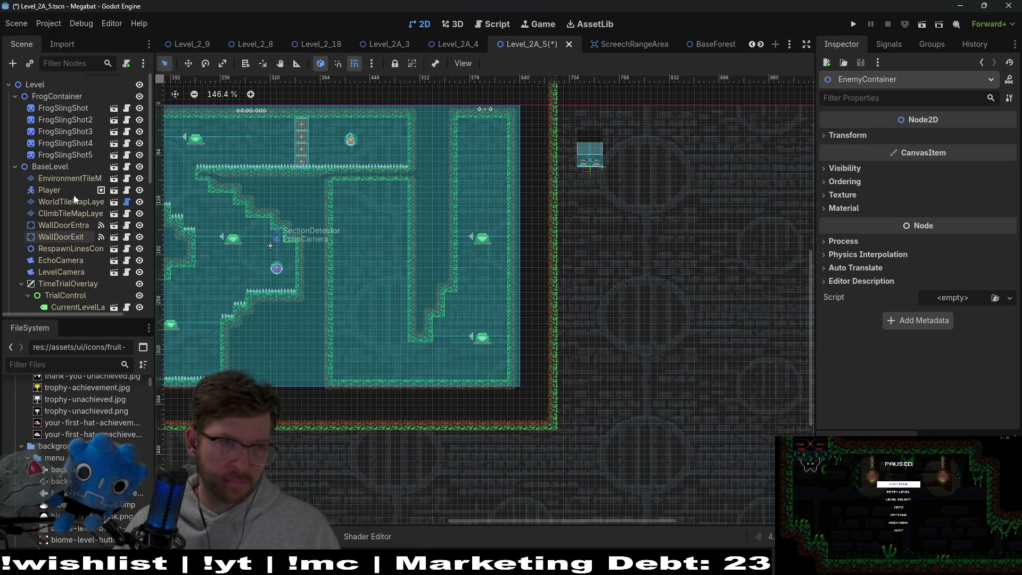
- Select FrogSlingShot4 and FrogSlingShot5 together and move them up the right-hand shaft
left_click(89, 151)
left_click(85, 142, "shift")
key("w")
key("Up")
key("Up")
key("Up")
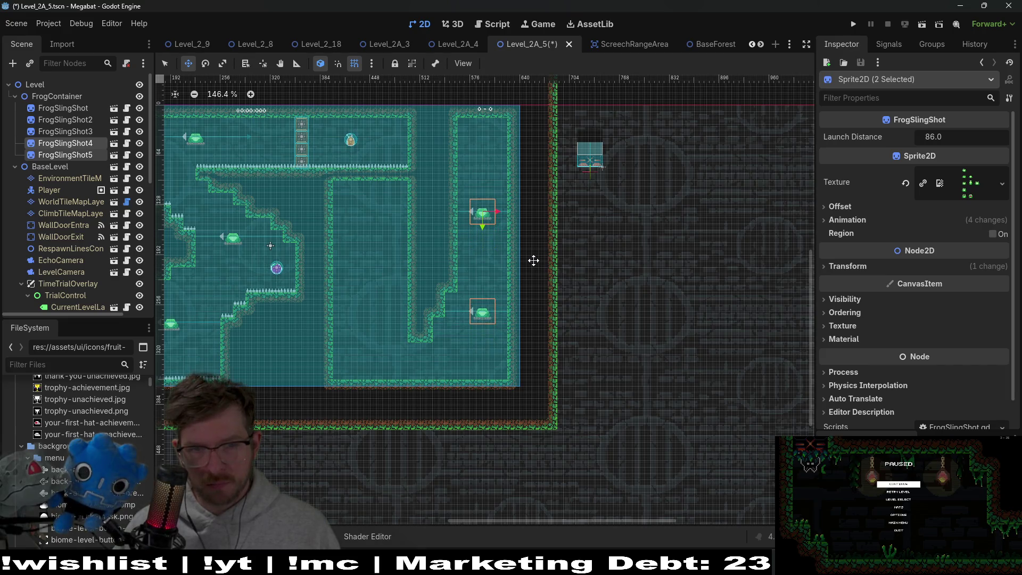
scroll(519, 289, "up", 8)
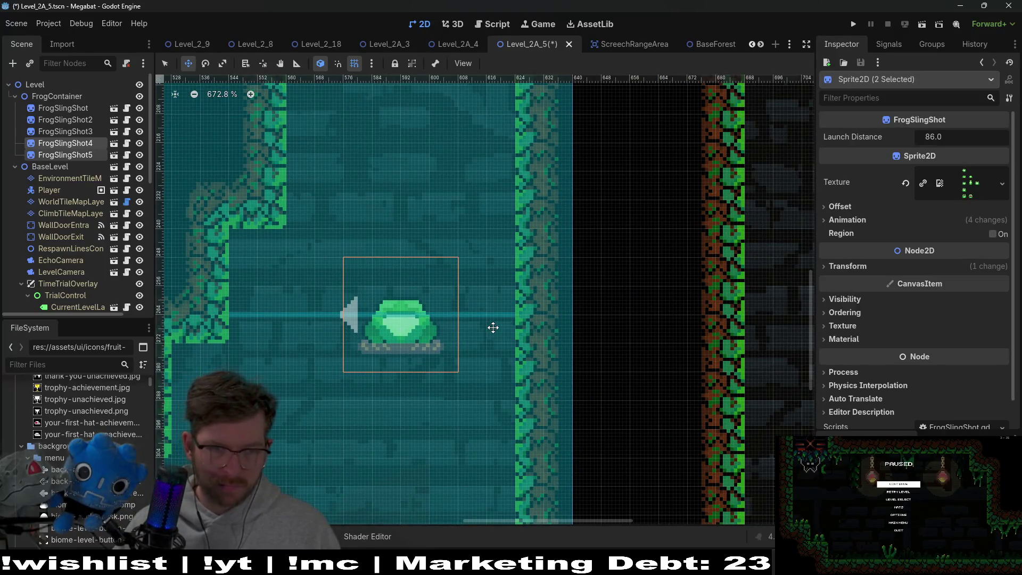
scroll(486, 328, "down", 6)
left_click_drag(460, 378, 477, 358)
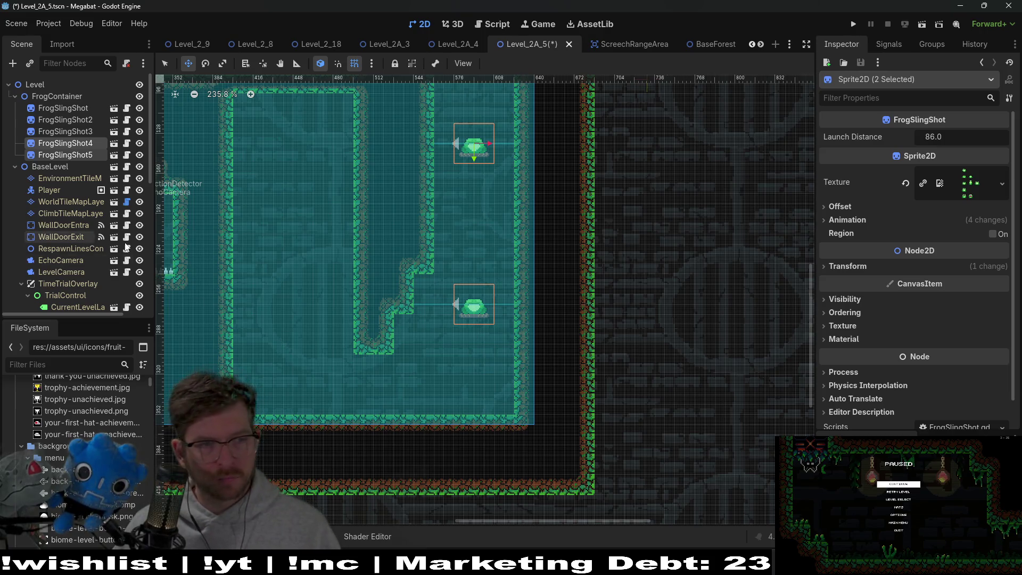
scroll(80, 240, "down", 10)
scroll(74, 254, "up", 8)
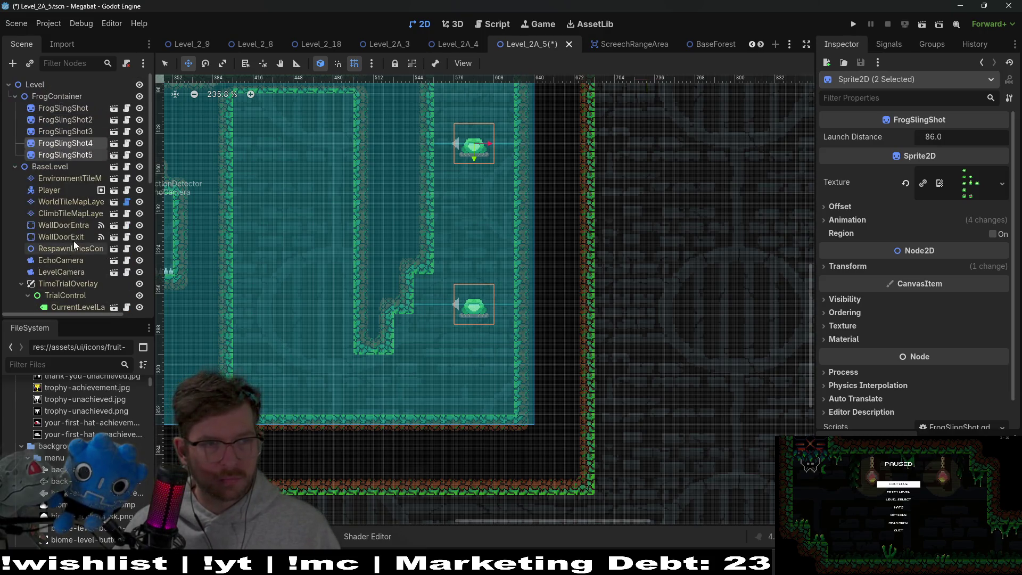
scroll(66, 243, "down", 6)
scroll(66, 242, "down", 3)
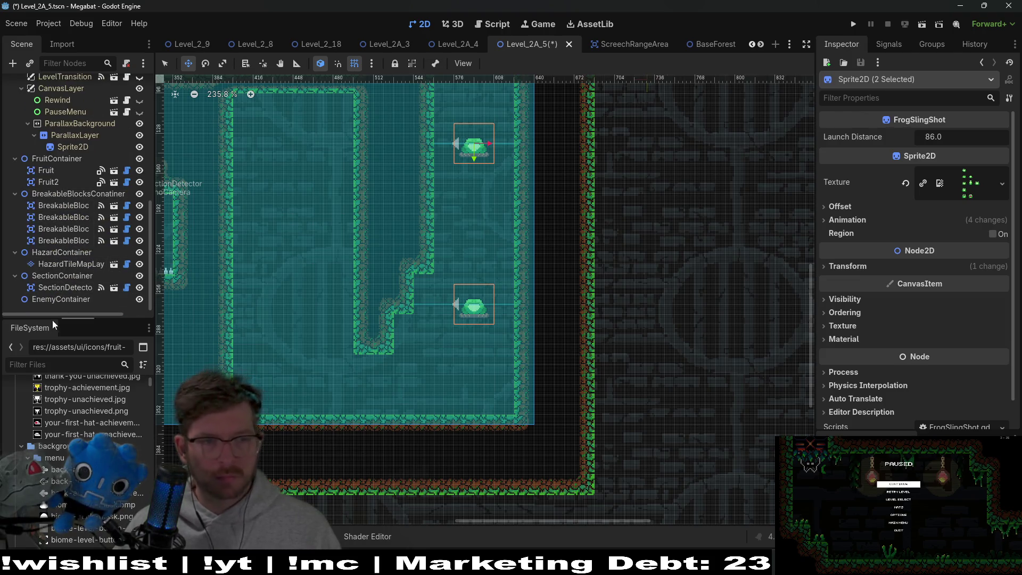
- Instantiate LaserWall.tscn under EnemyContainer and drag it to the shaft floor by the right wall
right_click(65, 301)
left_click(140, 290)
type("la")
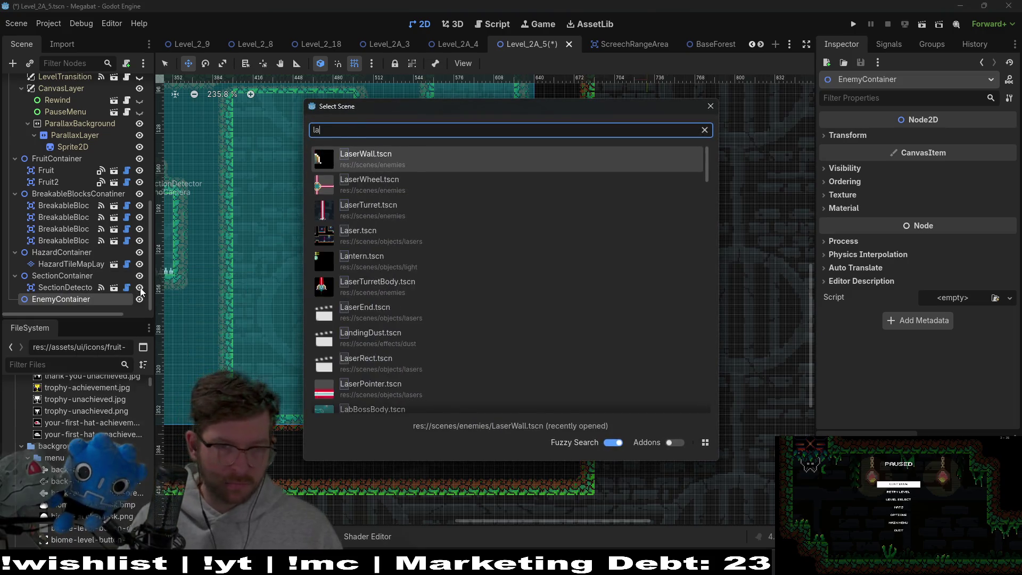
type("swer")
key("Down")
key("Down")
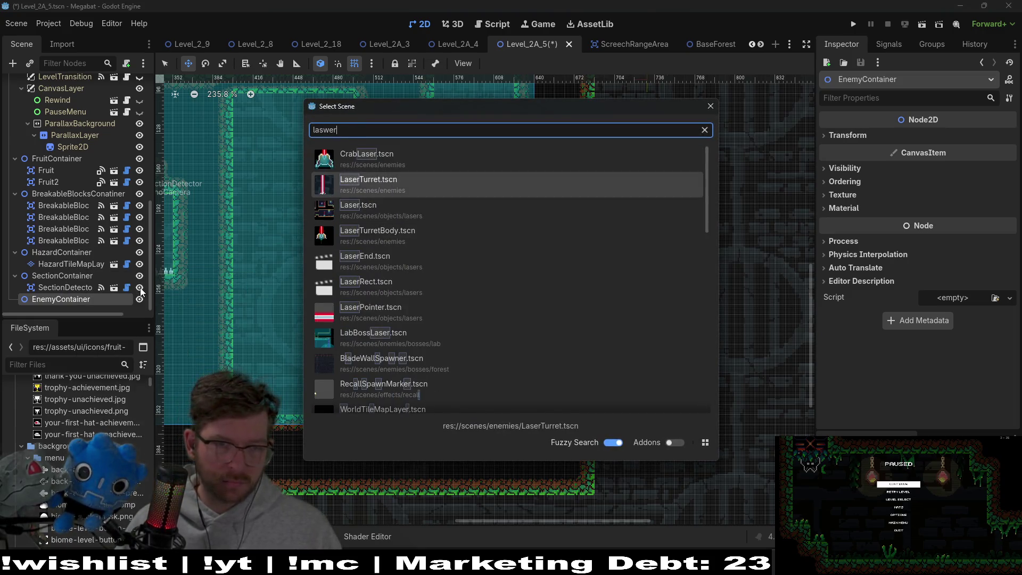
key("Down")
key("Down")
key("Up")
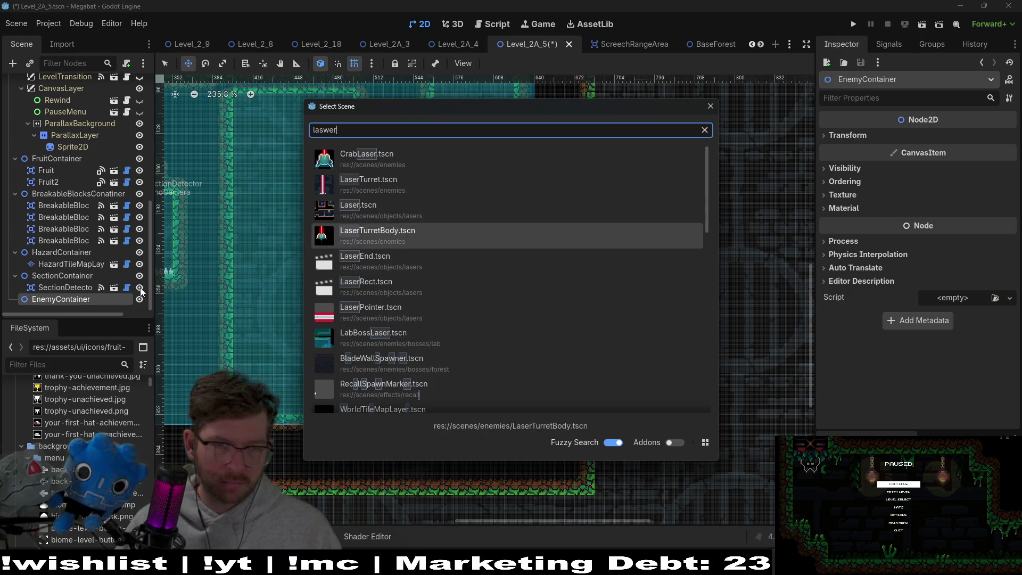
key("Up")
key("Up")
key("BackSpace")
key("BackSpace")
key("BackSpace")
type("erwall")
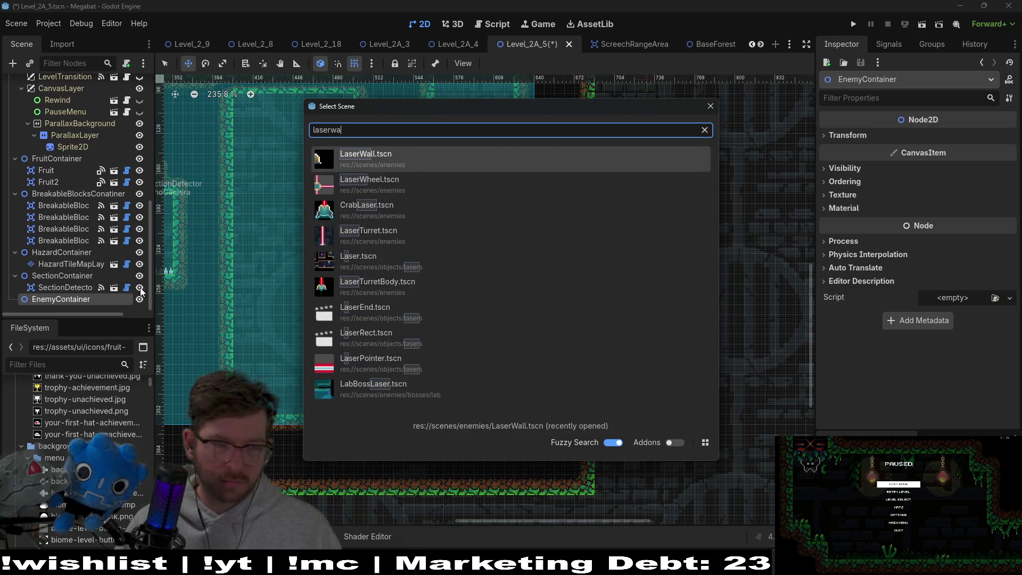
key("Return")
mouse_move(421, 344)
left_mouse_down()
mouse_move(522, 417)
mouse_move(532, 413)
left_mouse_up()
scroll(520, 410, "up", 5)
scroll(523, 409, "up", 2)
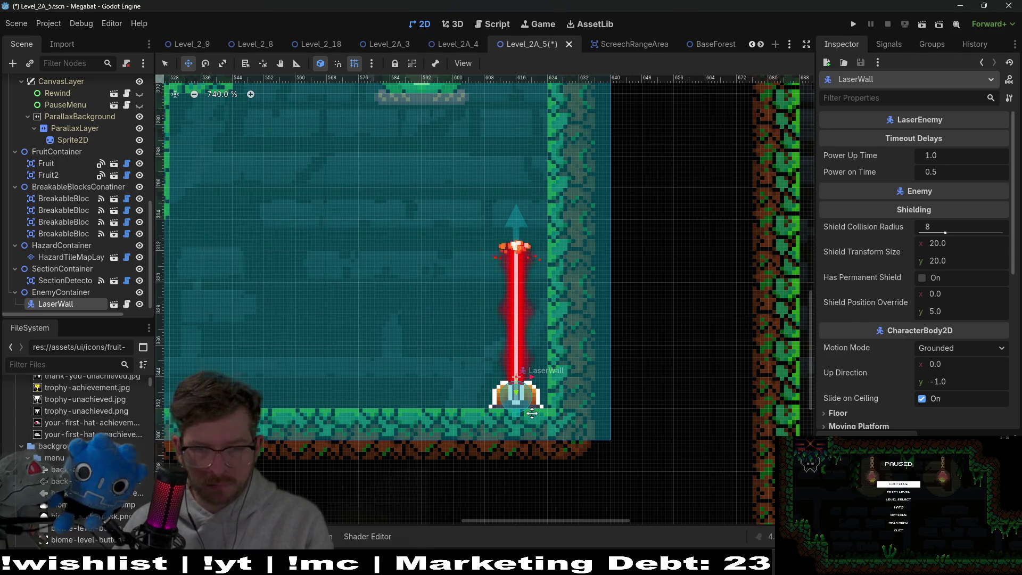
- Duplicate the laser wall three times, shifting each copy left to form a row of four
key("ctrl+d")
key("Left")
key("Left")
key("Left")
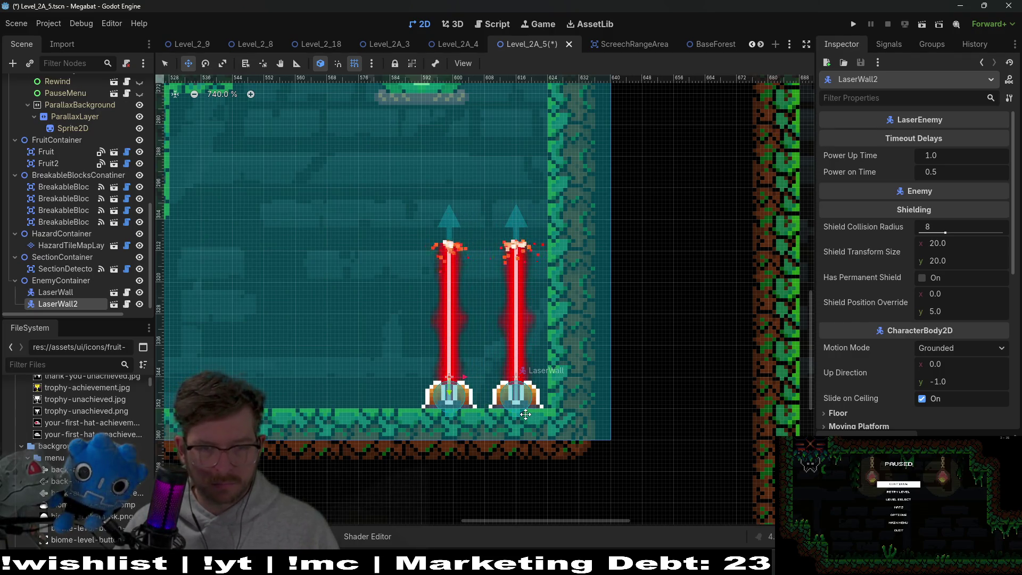
key("ctrl+d")
key("Left")
key("Left")
key("Left")
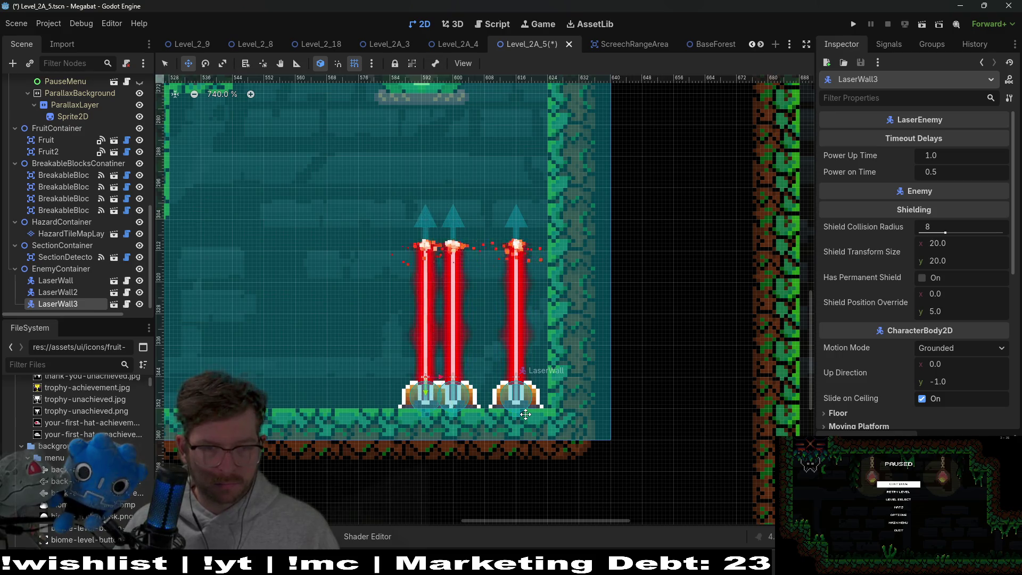
key("ctrl+d")
key("Left")
key("Left")
key("Left")
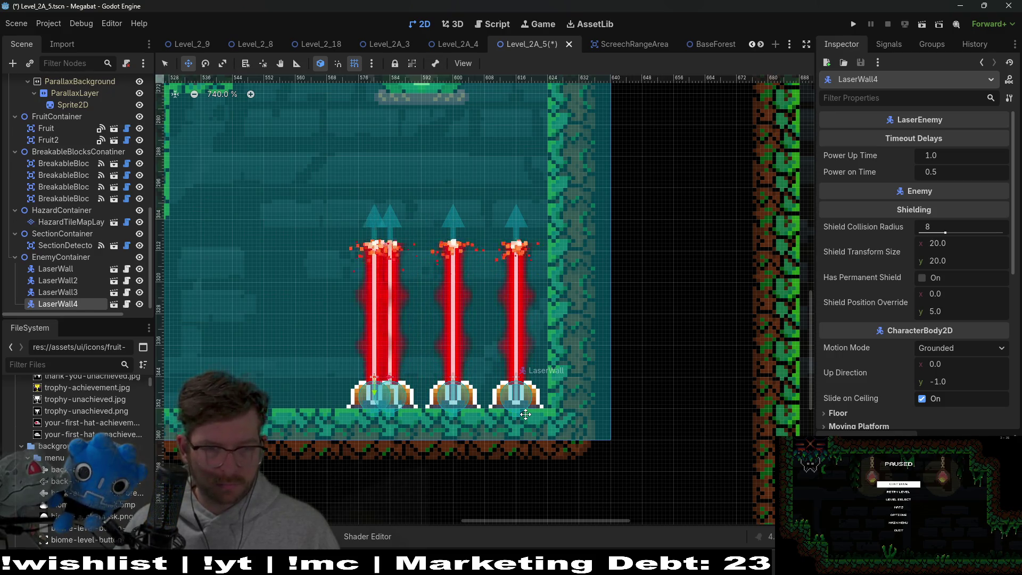
scroll(508, 370, "down", 5)
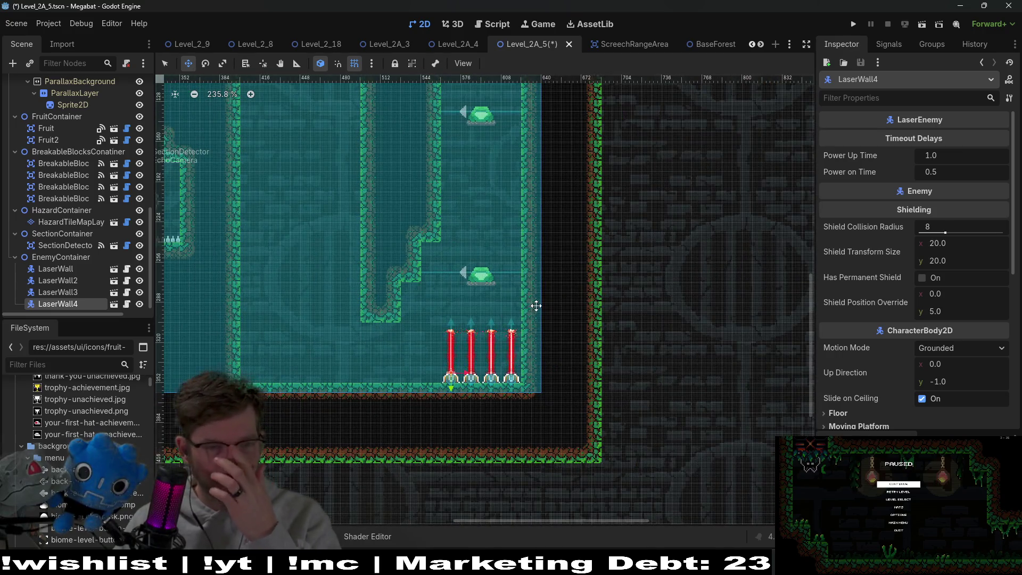
scroll(462, 245, "down", 3)
- Save and run the level, fling the bat off the frogs to the purple orb, then quit with F8
left_click(922, 24)
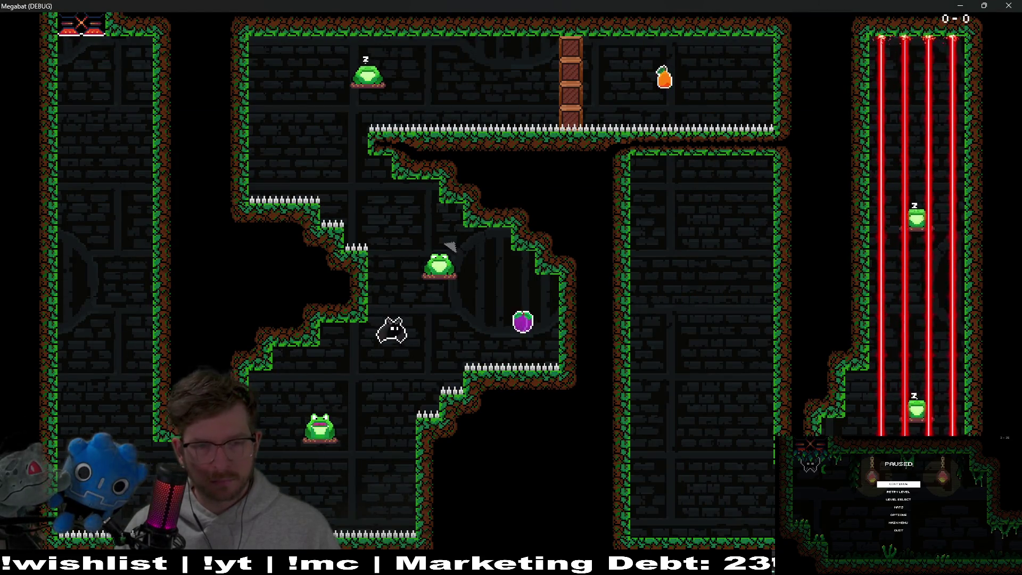
left_click(450, 275)
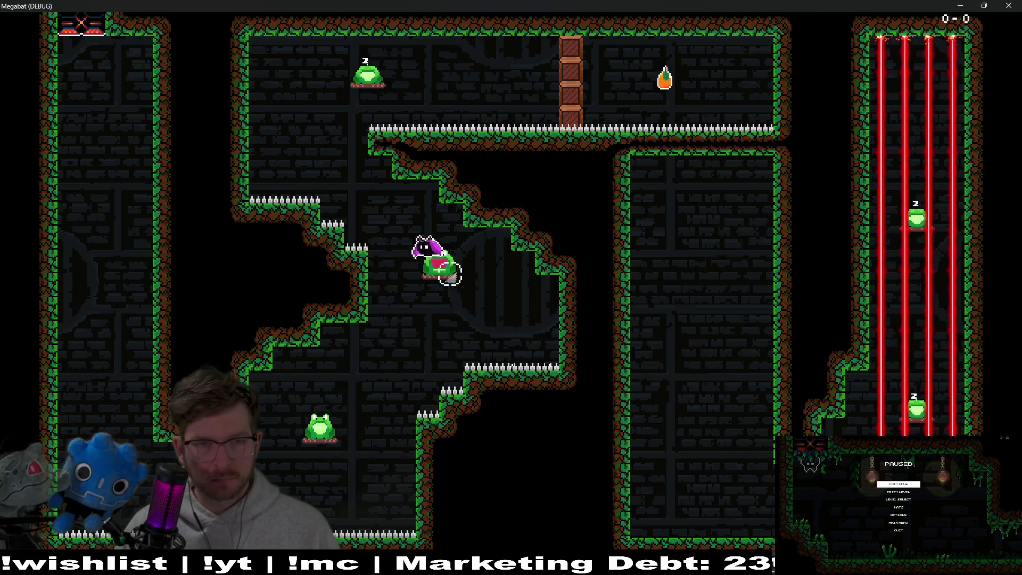
left_click(522, 326)
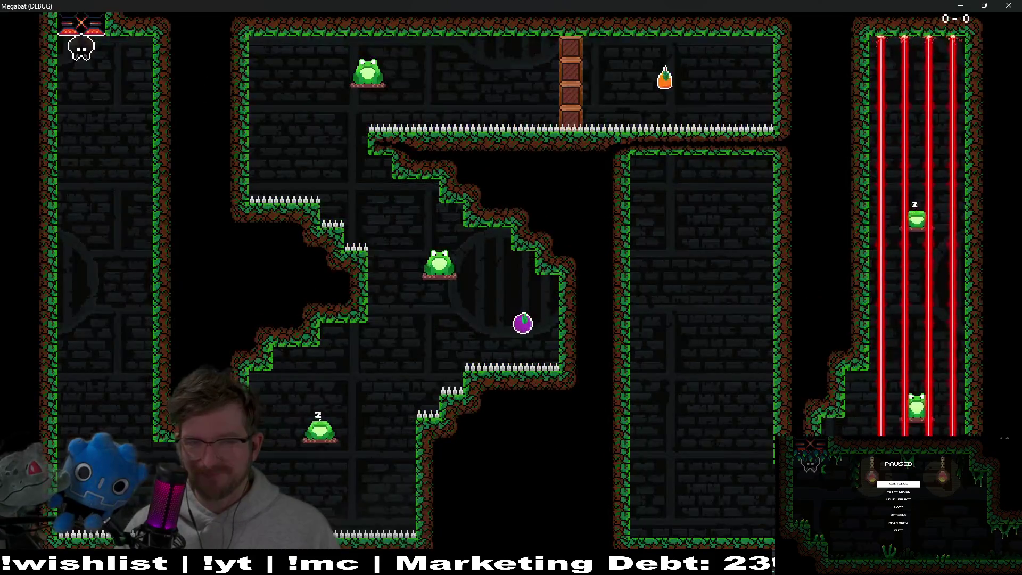
key("Right")
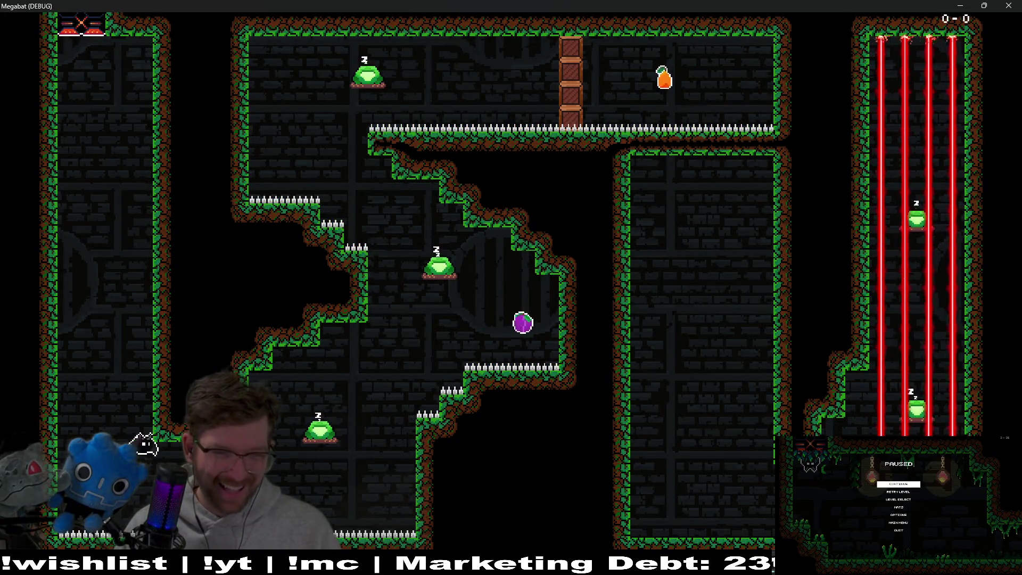
key("Right")
key("Return")
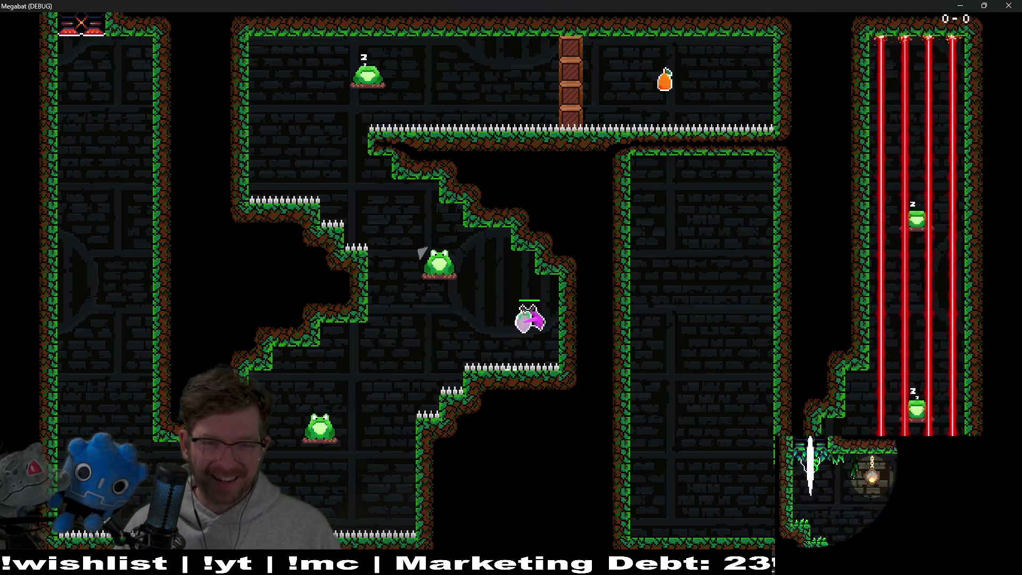
key("Right")
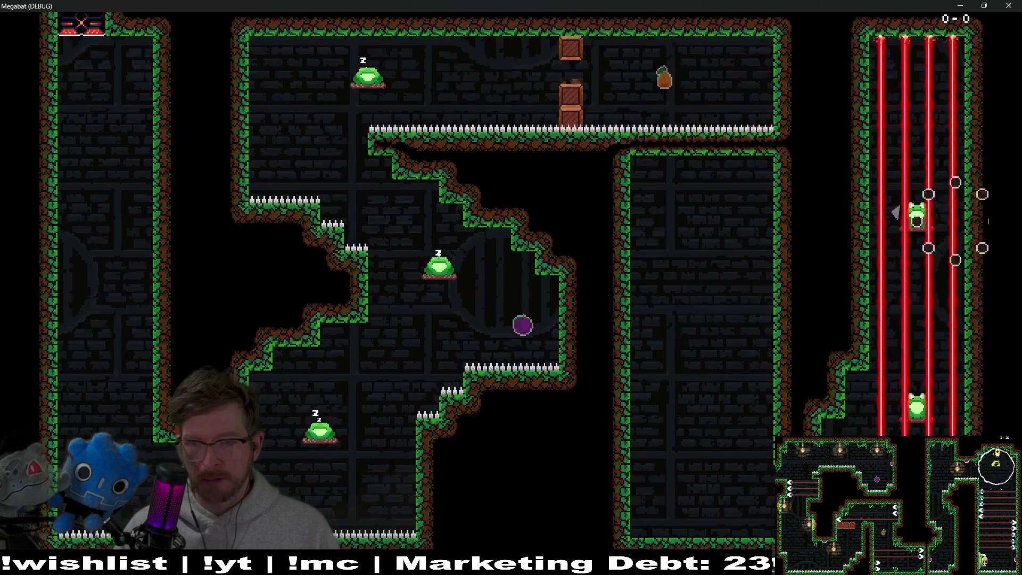
key("F8")
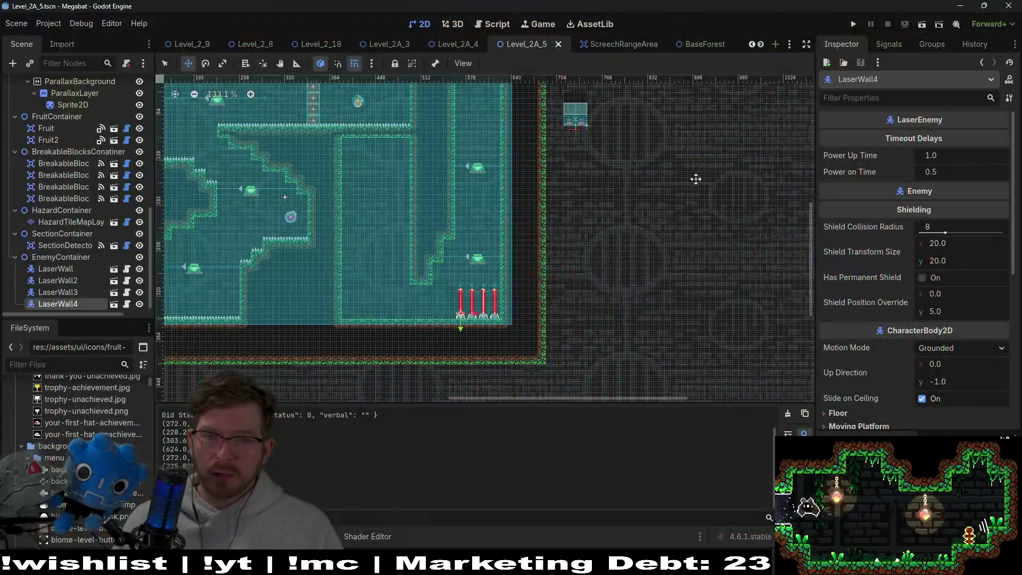
- Check the ClimbTileMapLayer properties, then select WorldTileMapLayer to show its terrain palette
scroll(466, 292, "up", 5)
scroll(104, 149, "up", 10)
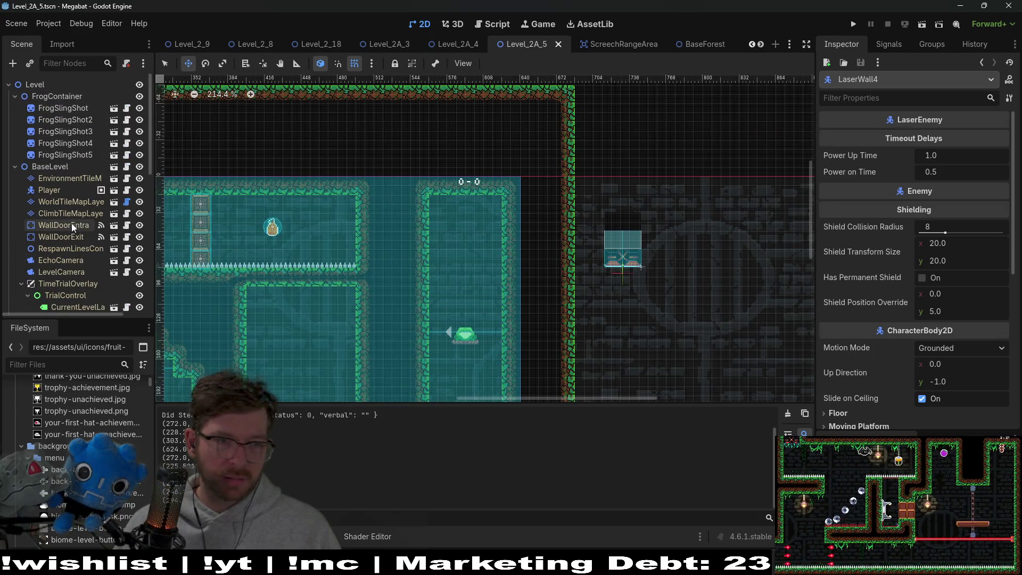
left_click(72, 224)
left_click(82, 210)
left_click(84, 202)
scroll(64, 245, "down", 5)
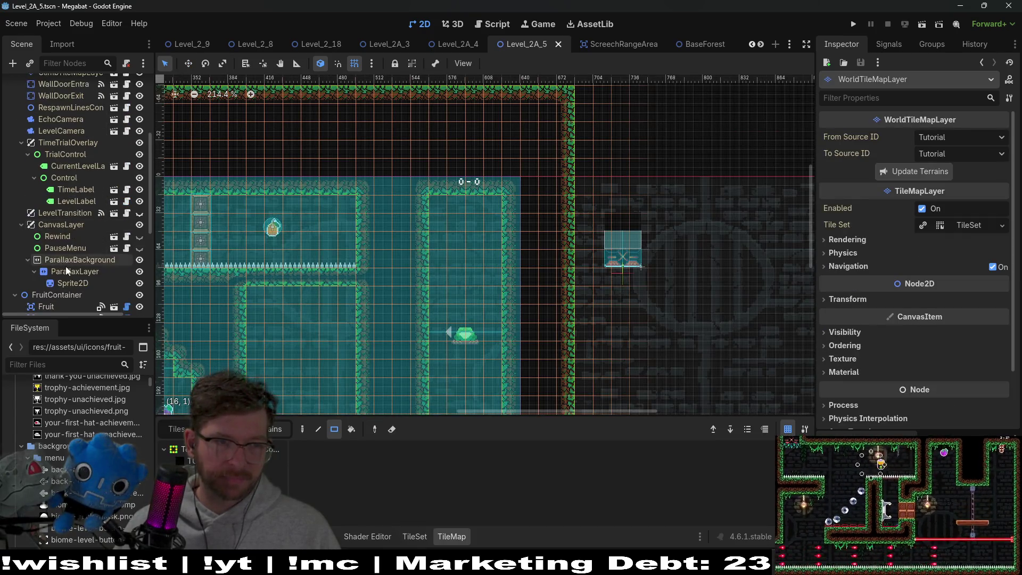
scroll(72, 170, "up", 5)
left_click(80, 212)
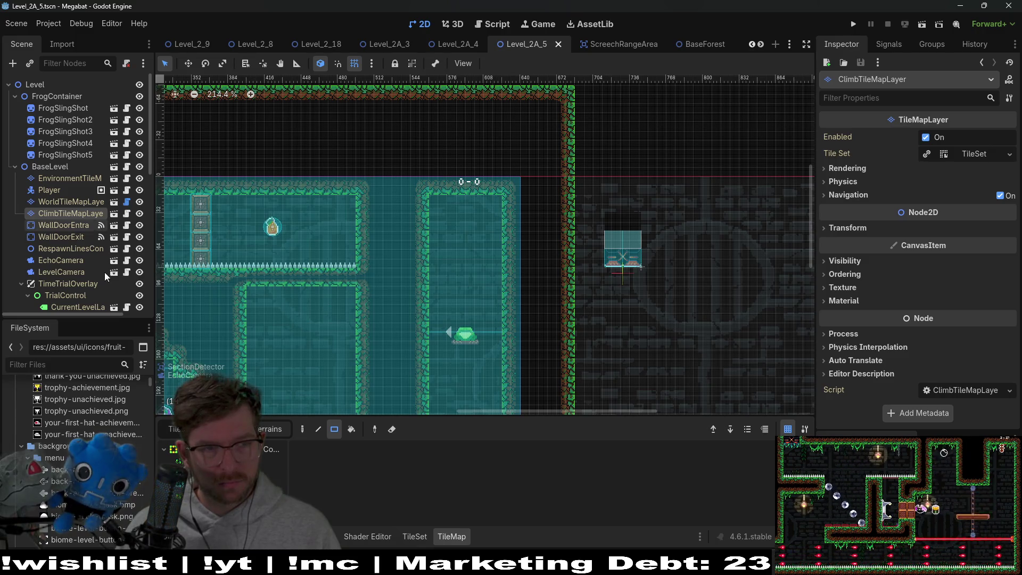
left_click(71, 202)
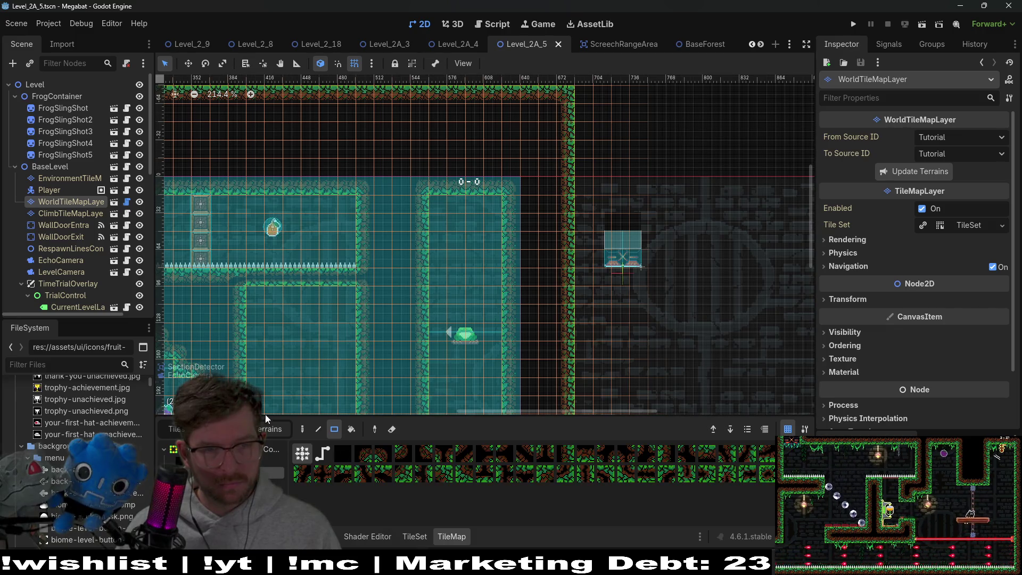
- Paint a terrain alcove atop the right shaft and move WallDoorExit into it
left_click(468, 184)
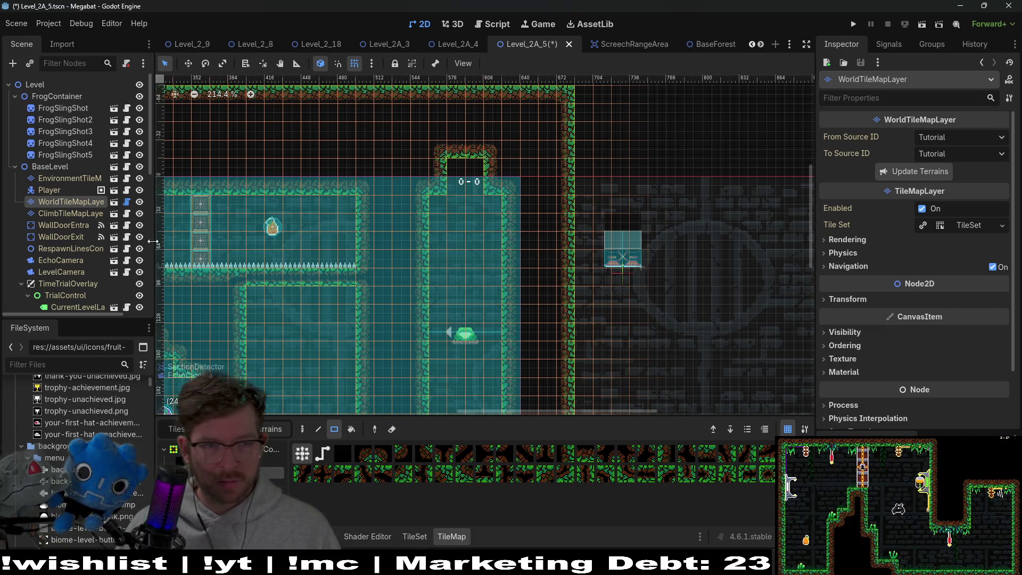
left_click(72, 214)
left_click(73, 225)
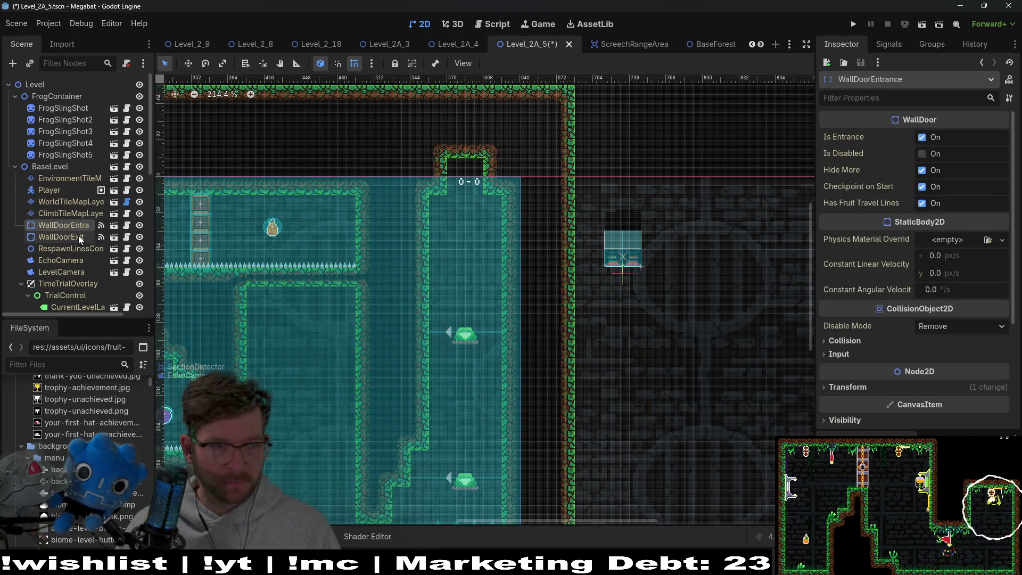
left_click(78, 236)
key("w")
left_click_drag(630, 259, 487, 184)
scroll(479, 176, "down", 1)
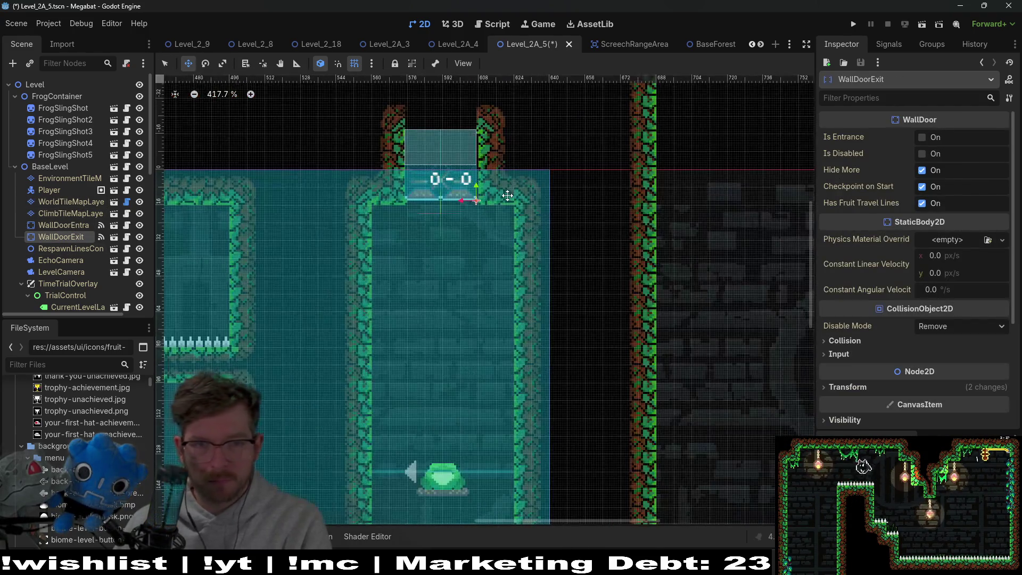
scroll(473, 375, "down", 2)
scroll(474, 374, "down", 4)
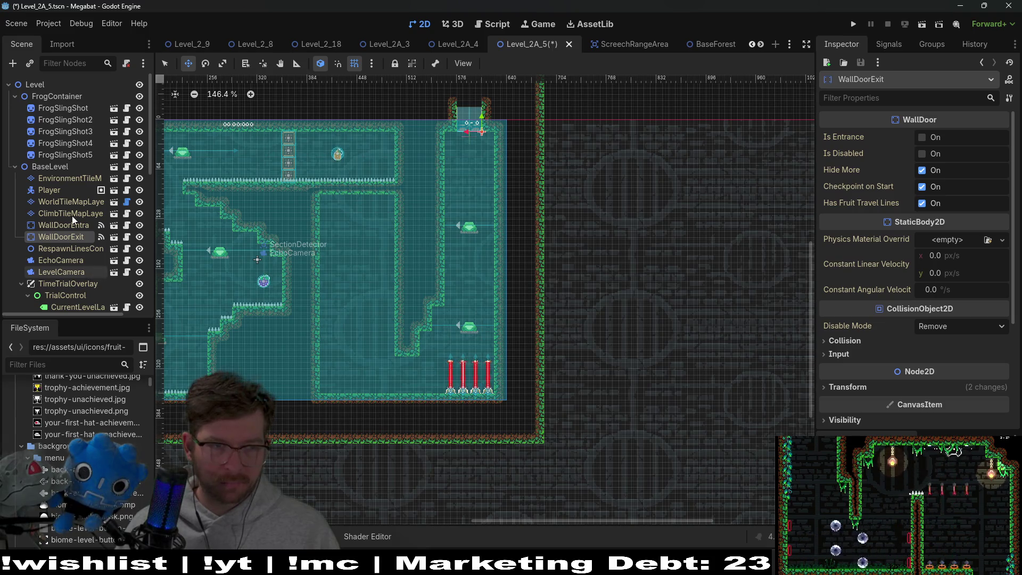
- Select all five frog slingshots and nudge them up slightly
left_click(77, 159, "shift")
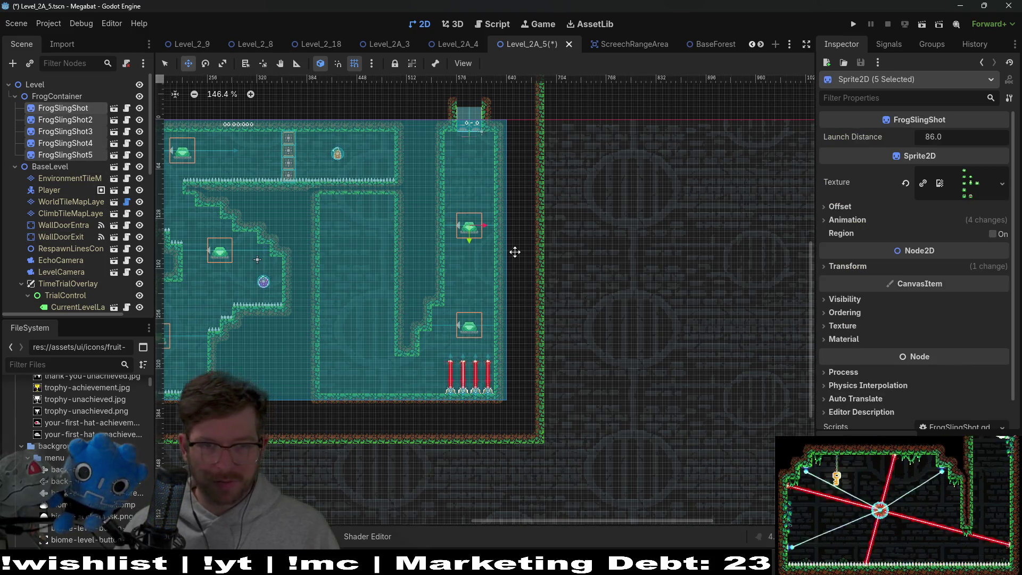
key("Up")
key("Up")
key("Up")
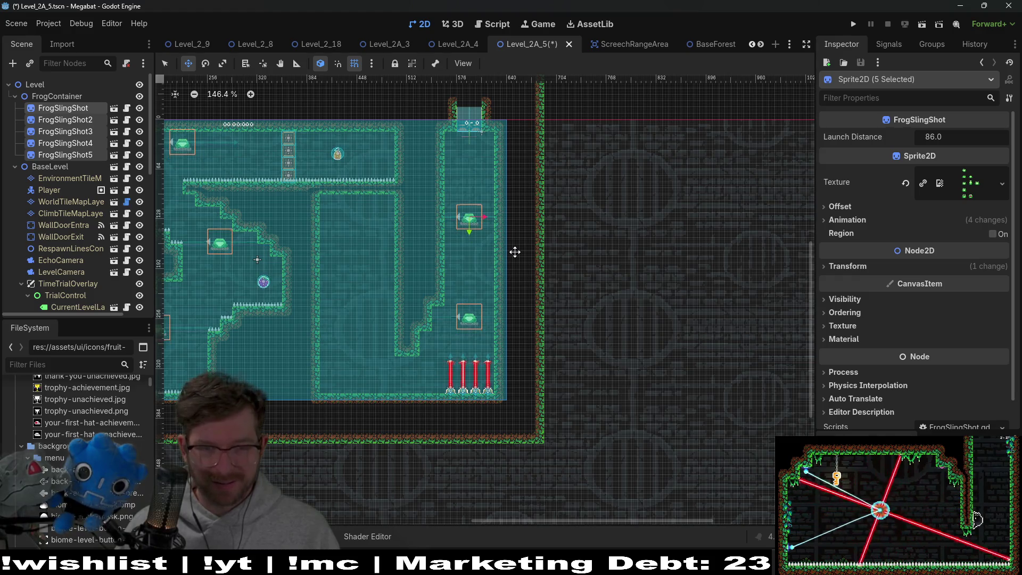
scroll(481, 303, "up", 7)
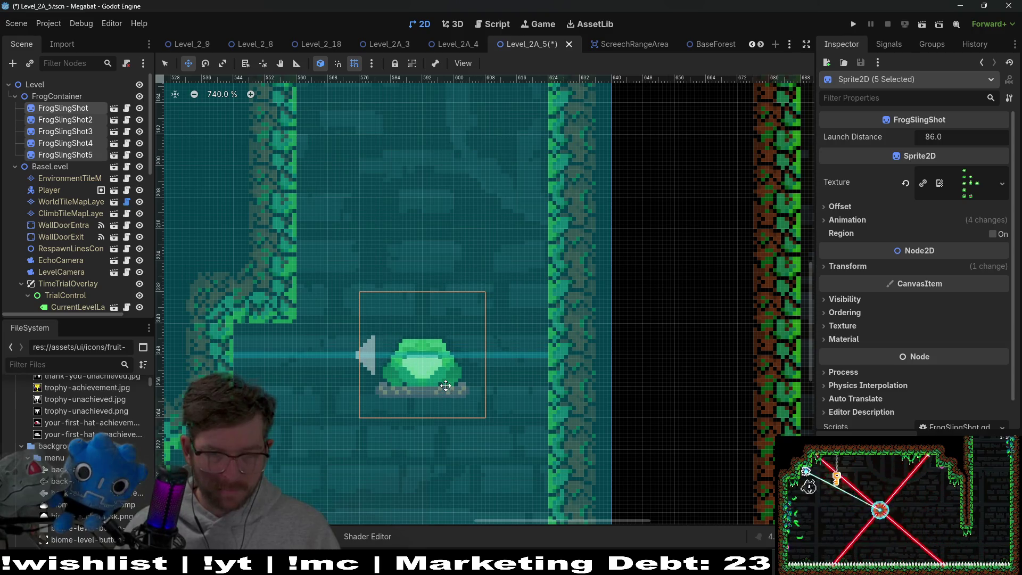
- Save Level_2A_5 with Ctrl+S and launch Run Current Scene
scroll(446, 386, "down", 5)
key("ctrl+s")
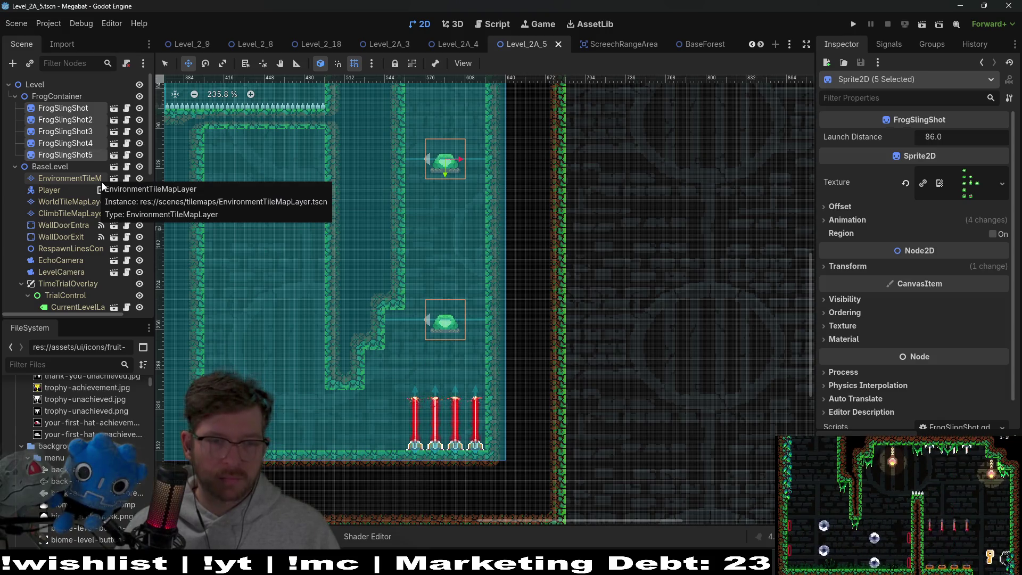
left_click(924, 24)
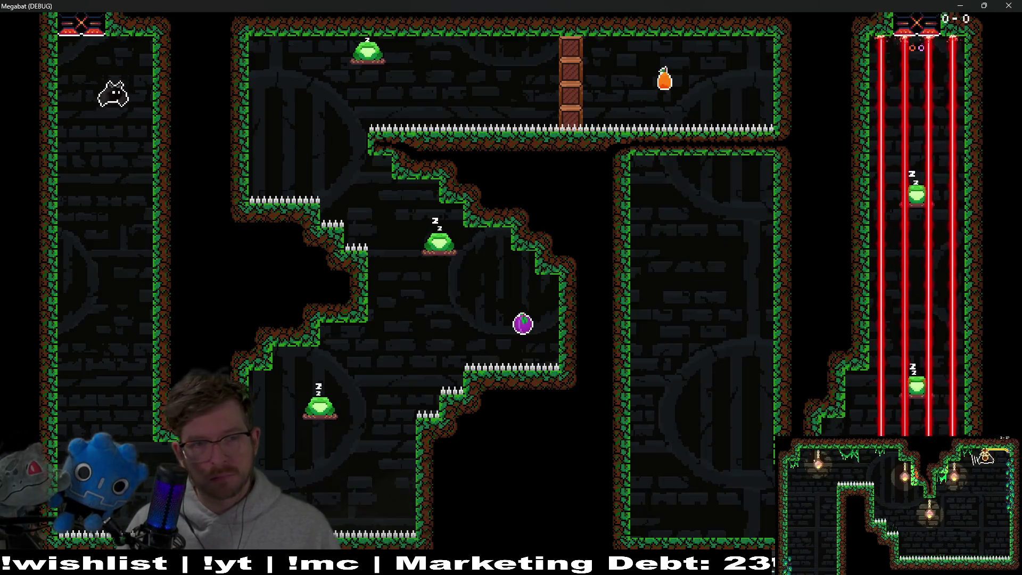
- Grab the purple orb and fly into the top corridor, pausing and resuming once
key("Right")
key("Left")
key("Up")
key("Right")
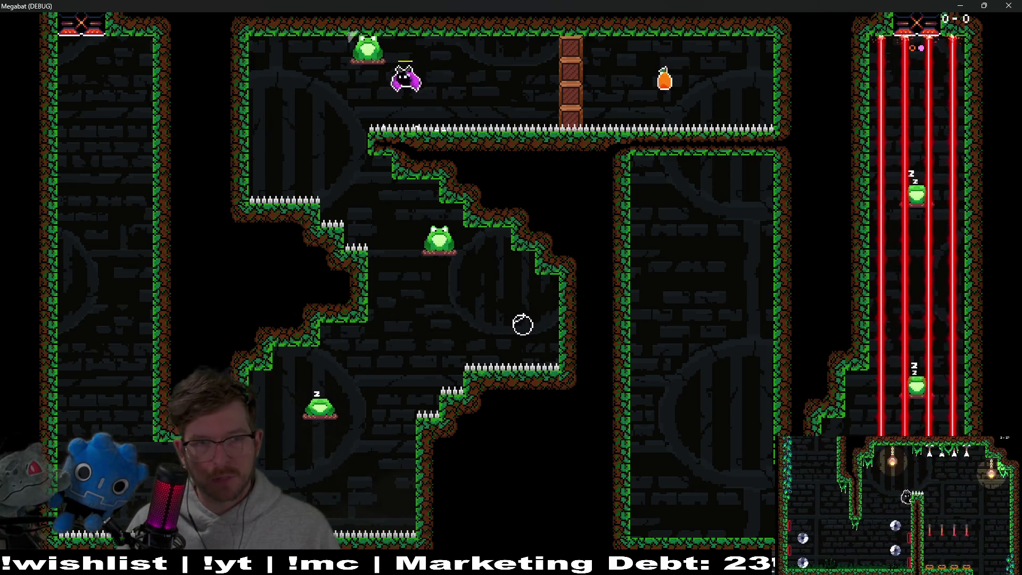
key("Escape")
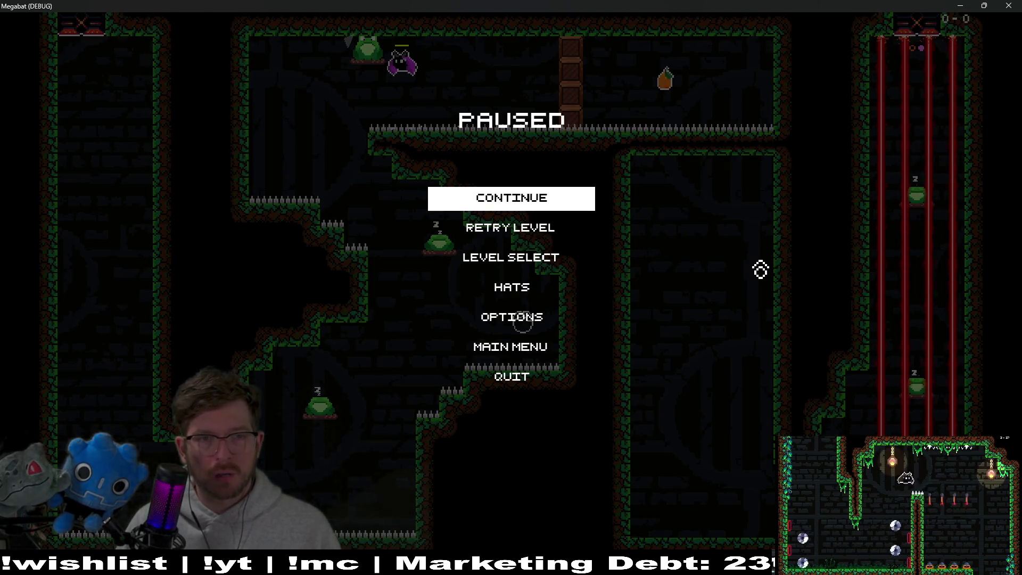
key("Escape")
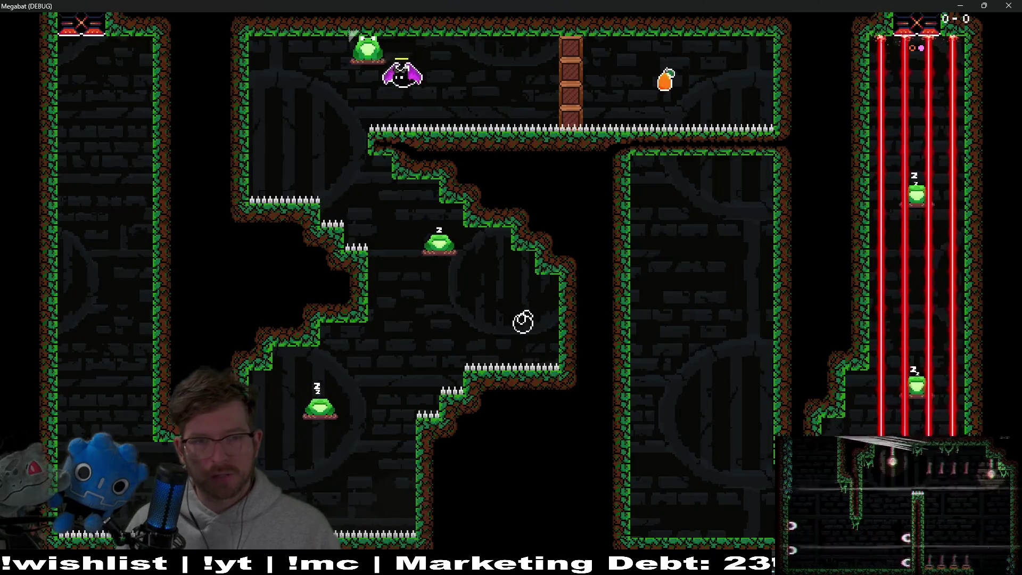
- Dash through the crate column, grab the orange fruit, rise into the laser shaft, and close the game
key("Right")
key("Down")
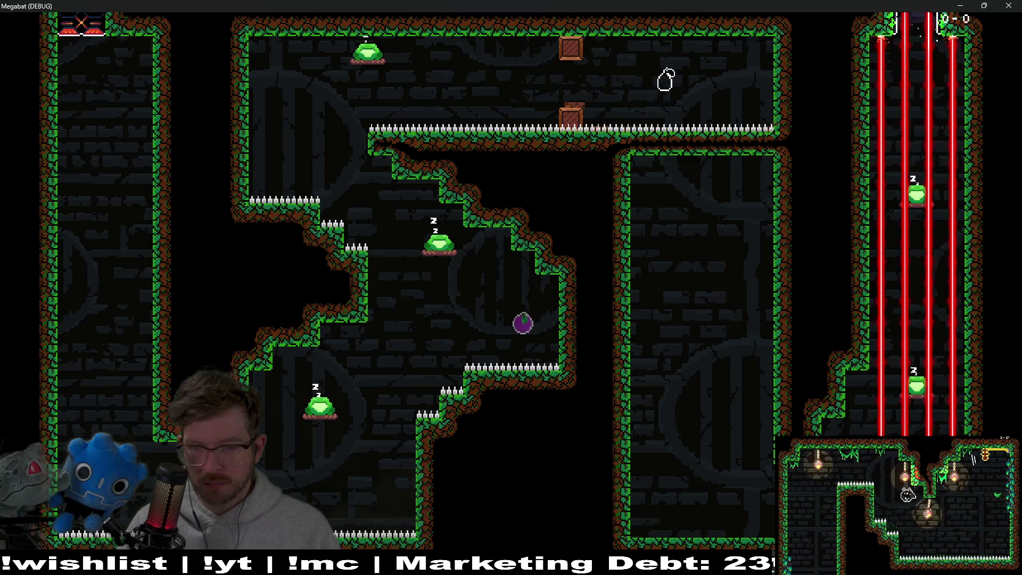
key("Up")
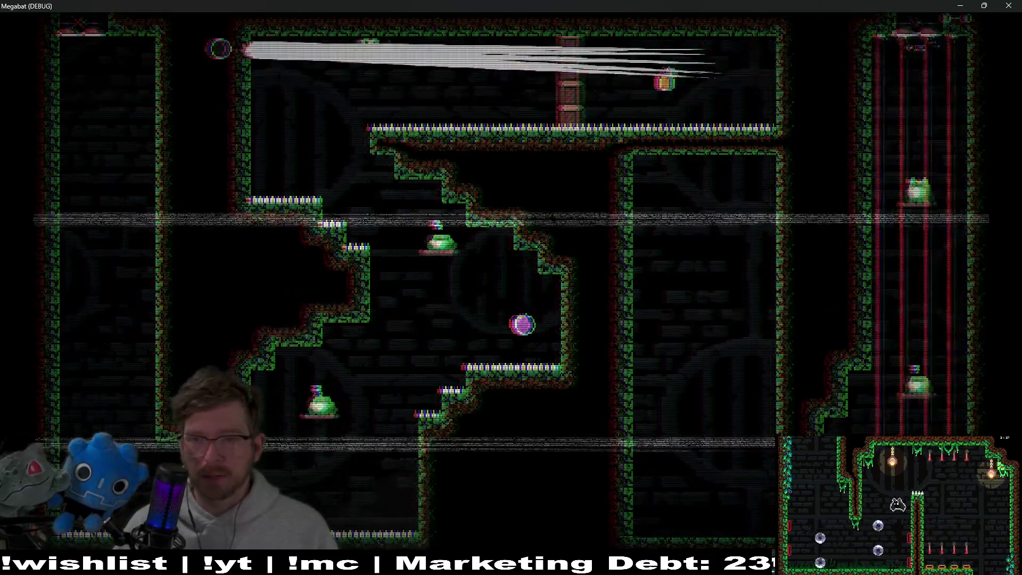
key("F8")
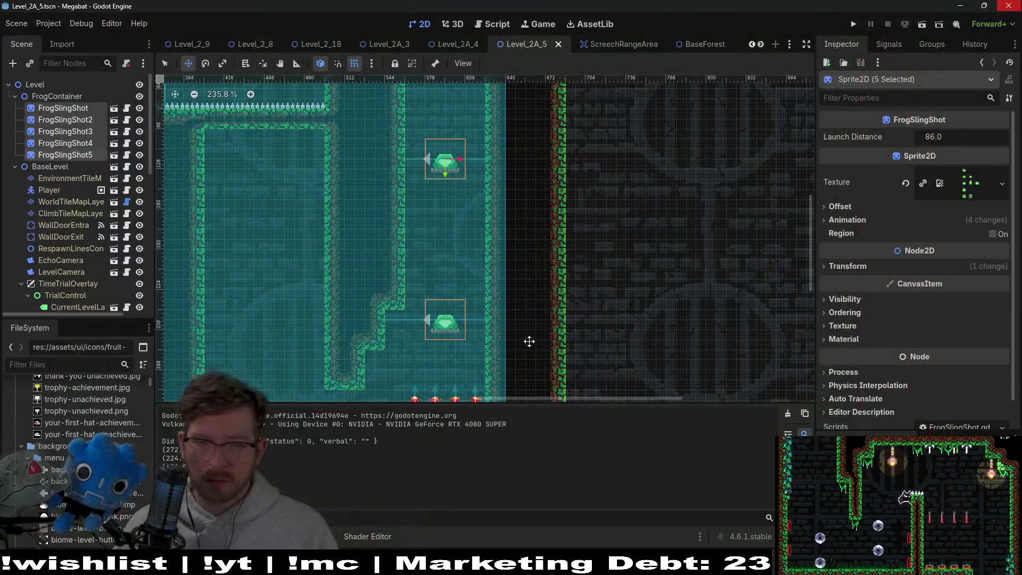
- Select FrogSlingShot3 and nudge it down, then back up a little
scroll(479, 230, "left", 5)
scroll(586, 231, "down", 1)
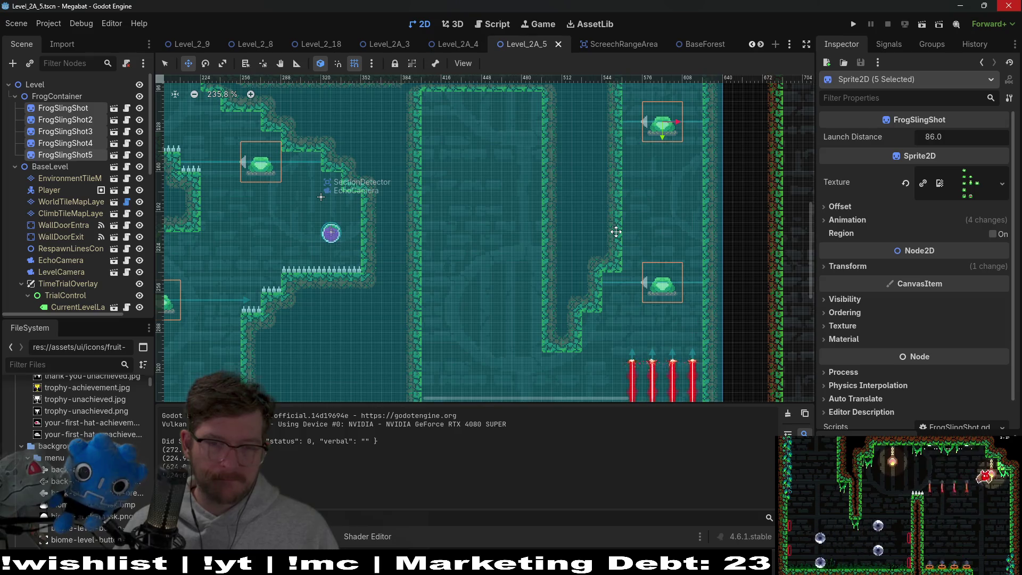
scroll(668, 244, "right", 2)
scroll(648, 293, "up", 1)
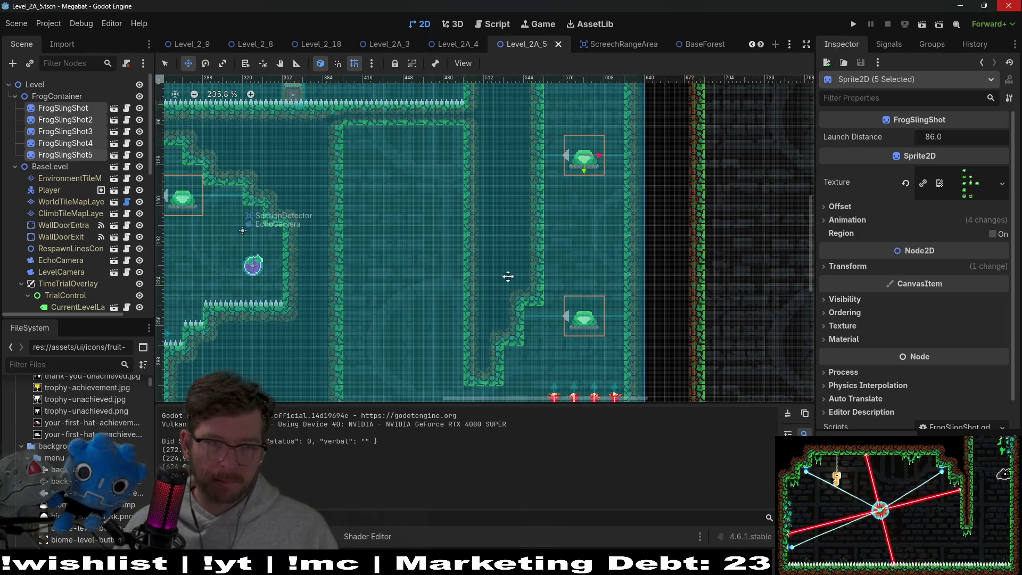
left_click(584, 318)
scroll(319, 179, "left", 4)
scroll(319, 179, "up", 3)
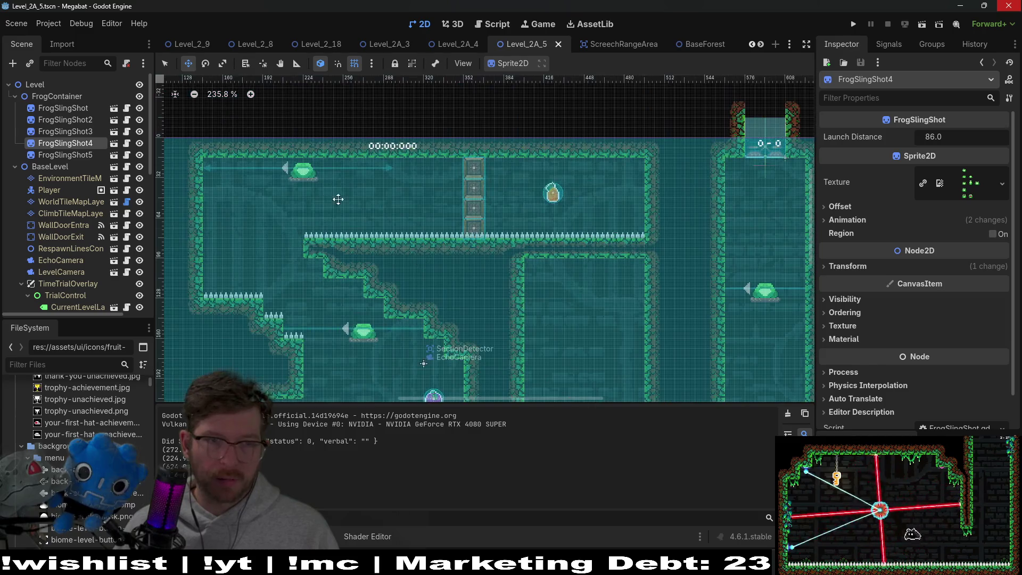
left_click(78, 131)
key("Down")
key("Down")
key("Down")
key("Up")
key("Up")
key("Up")
- Select FrogSlingShot4 and FrogSlingShot5 and raise them together higher in the shaft
scroll(358, 195, "up", 6)
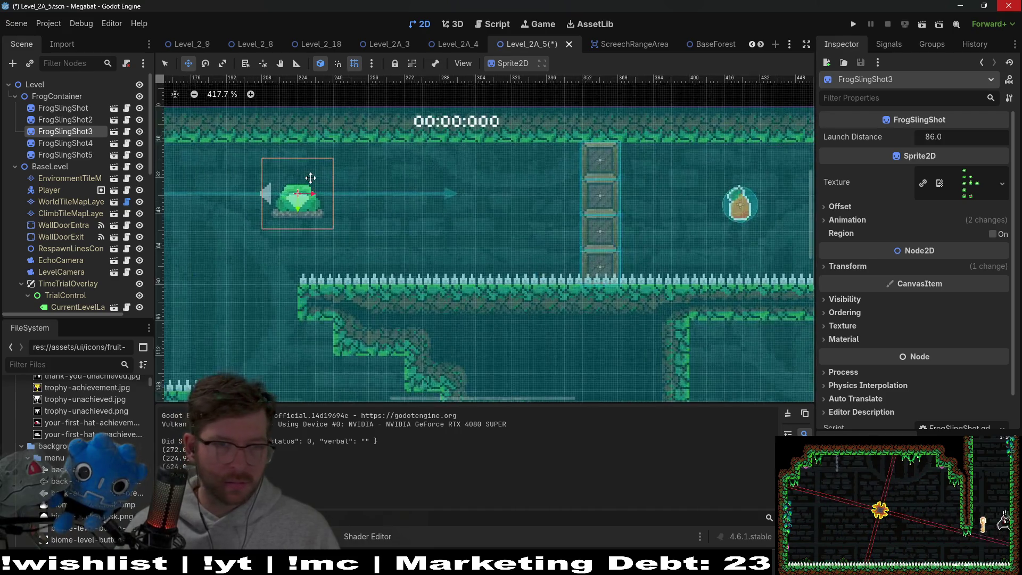
scroll(333, 201, "down", 5)
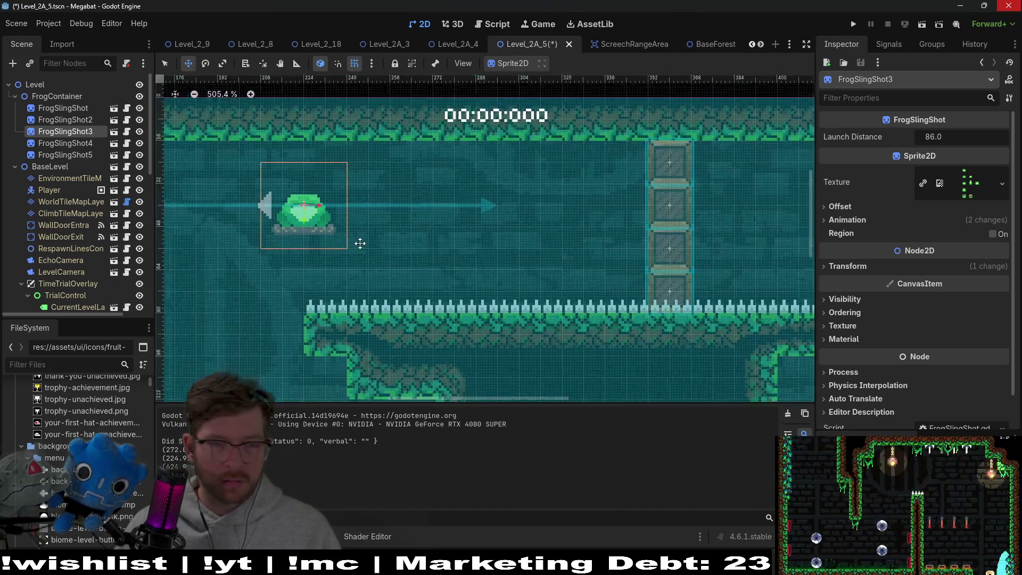
scroll(583, 267, "right", 10)
scroll(583, 267, "down", 3)
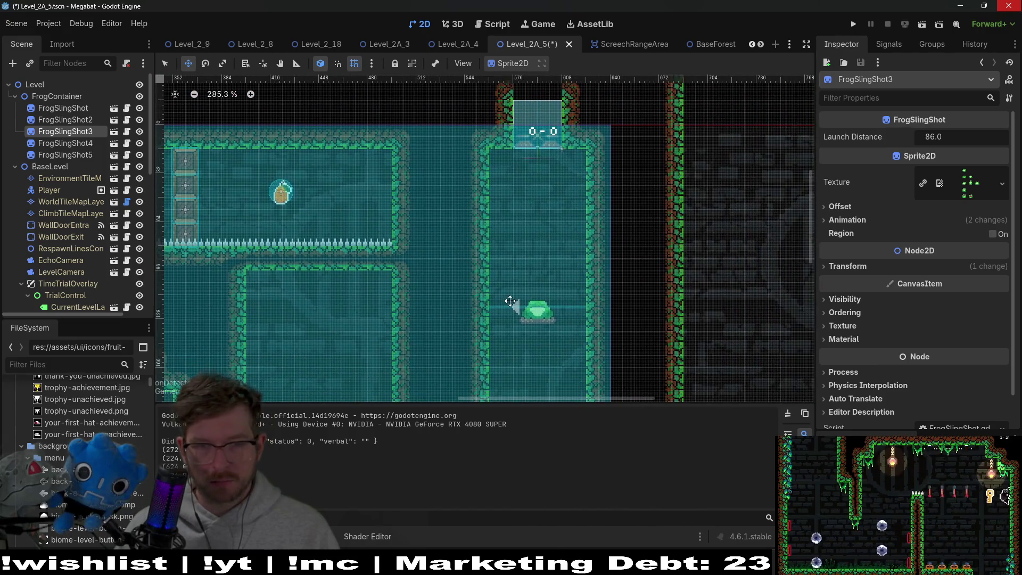
scroll(478, 263, "left", 10)
scroll(463, 264, "up", 2)
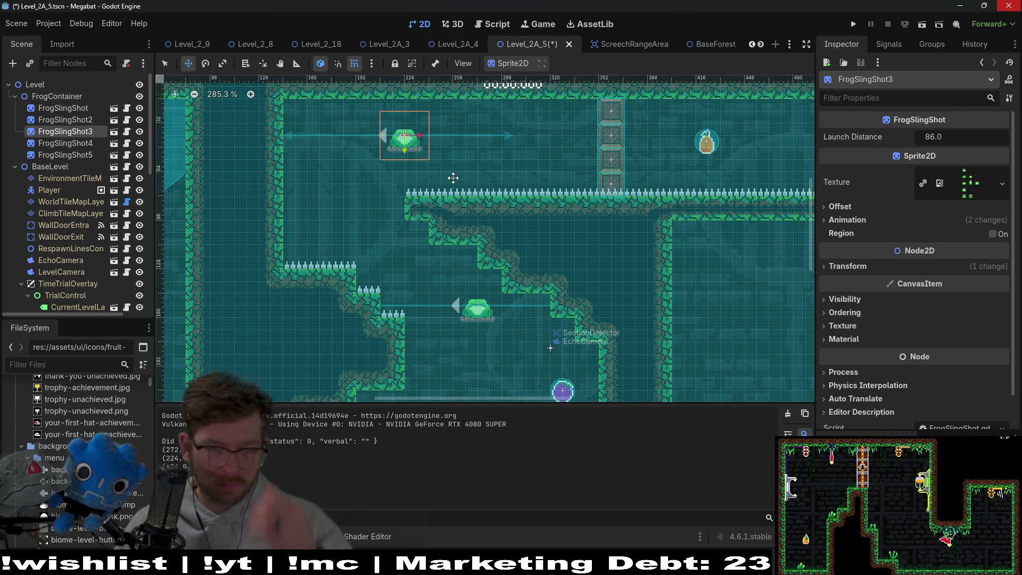
scroll(488, 213, "right", 12)
scroll(488, 213, "down", 3)
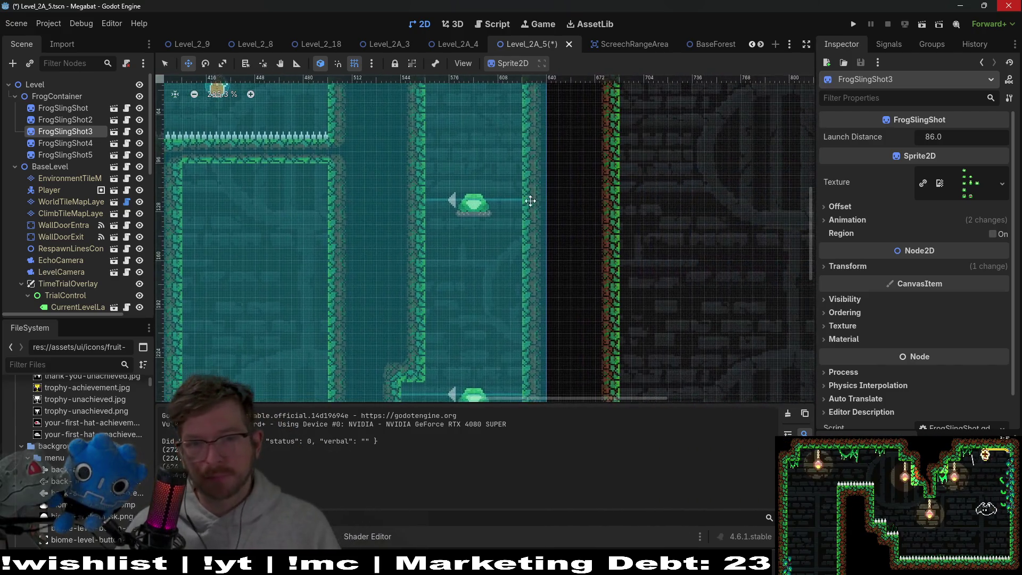
scroll(453, 224, "down", 5)
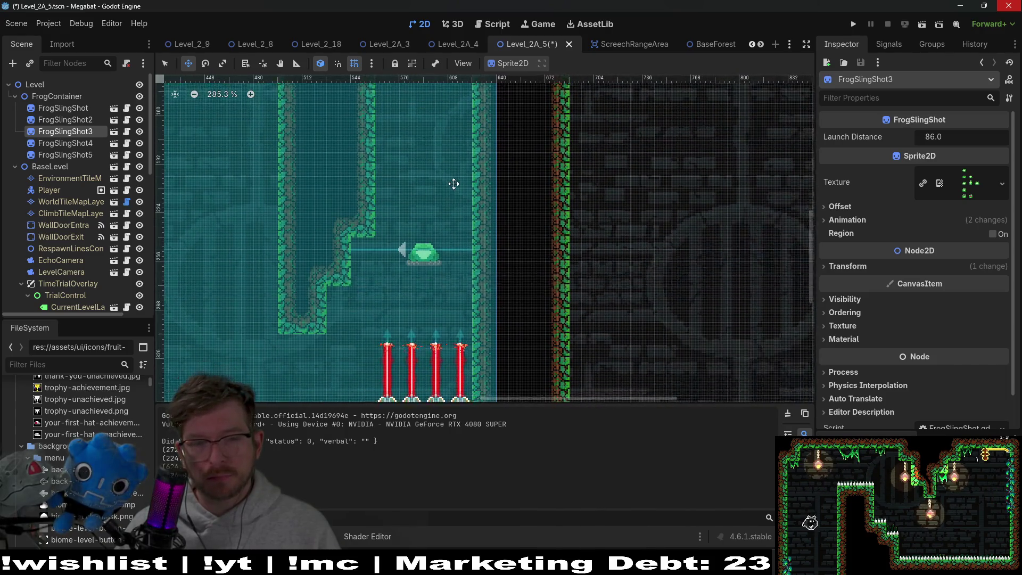
left_click(79, 142)
left_click(84, 155, "shift")
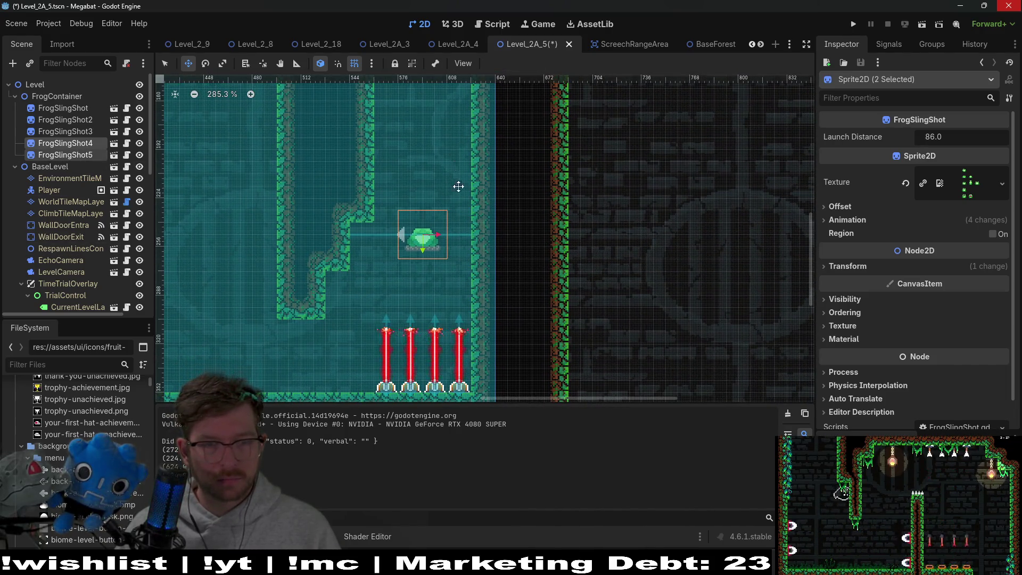
scroll(468, 239, "up", 3)
key("Up")
key("Up")
key("Up")
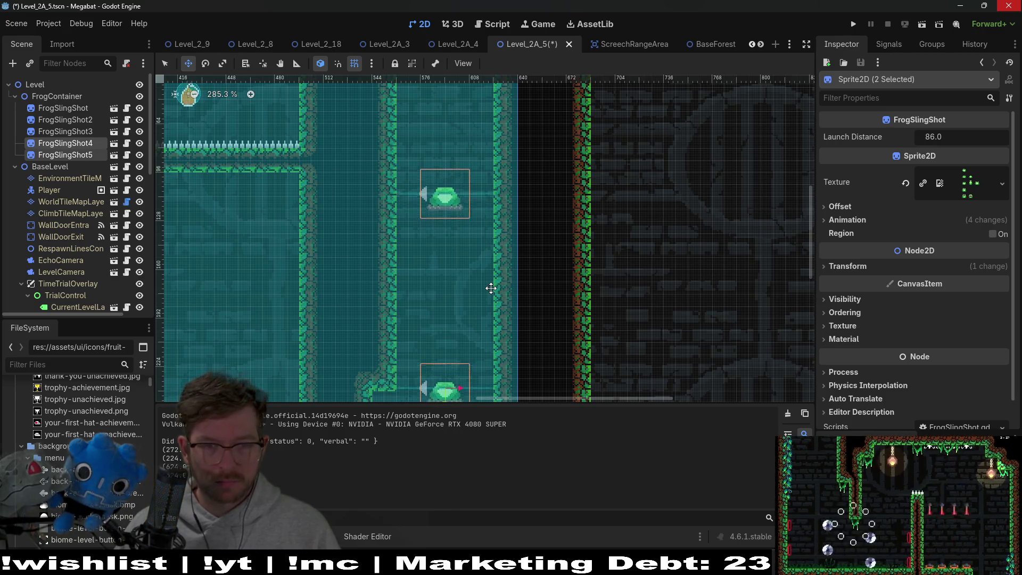
key("Up")
key("Up")
key("Down")
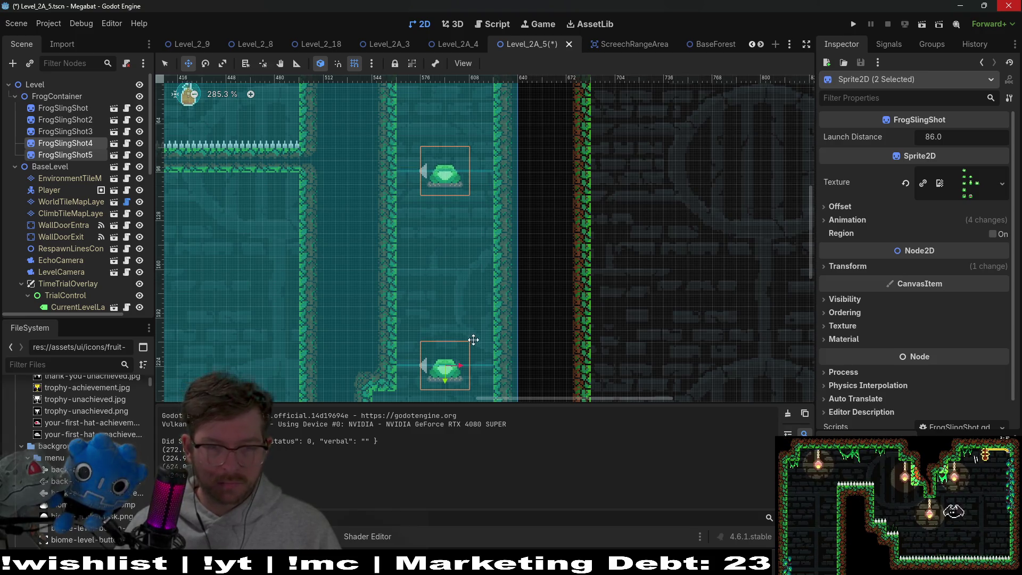
scroll(474, 339, "down", 4)
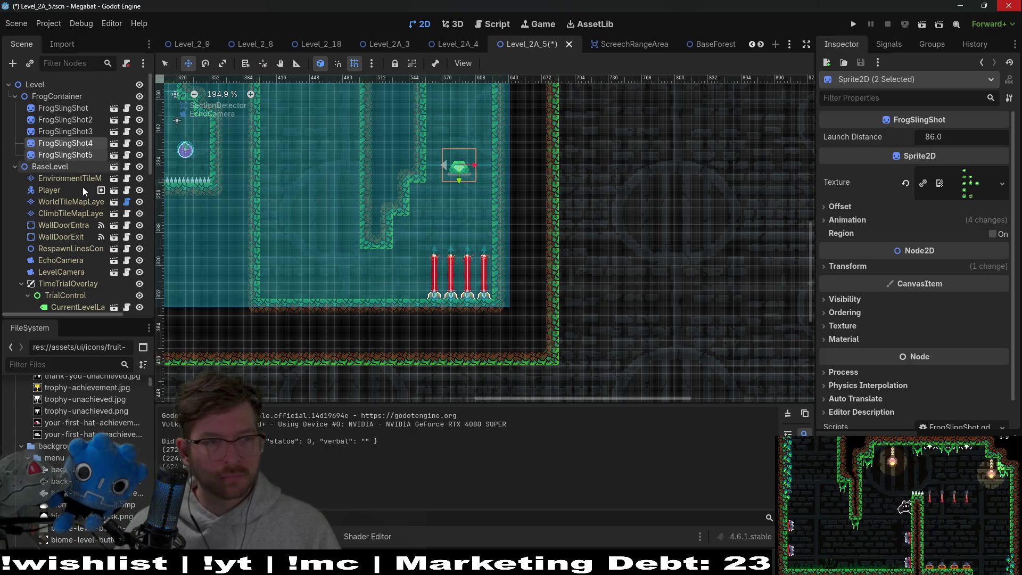
left_click(76, 208)
- Step through the Scene tree layers and select HazardTileMapLayer for painting
left_click(72, 202)
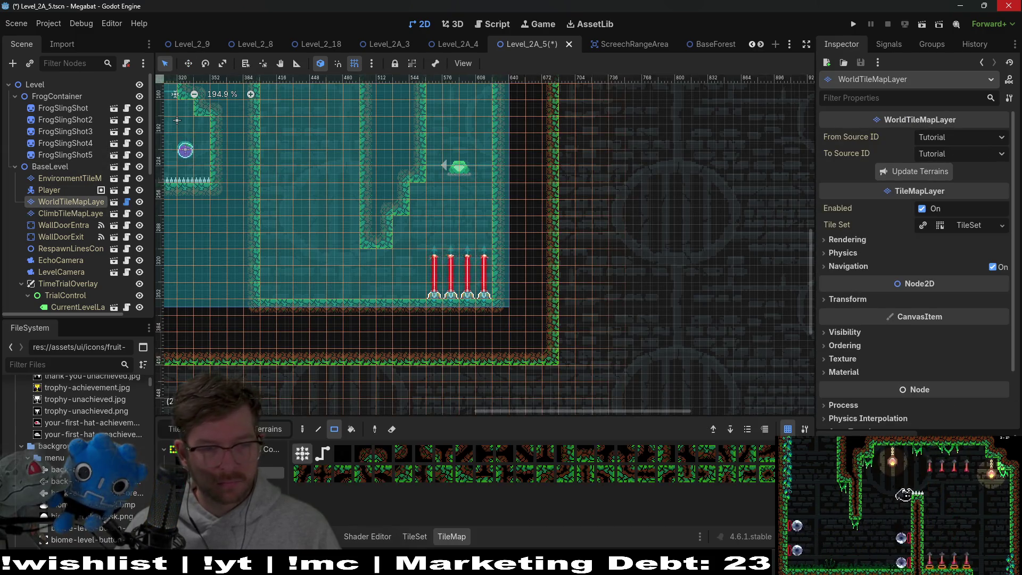
scroll(445, 261, "up", 3)
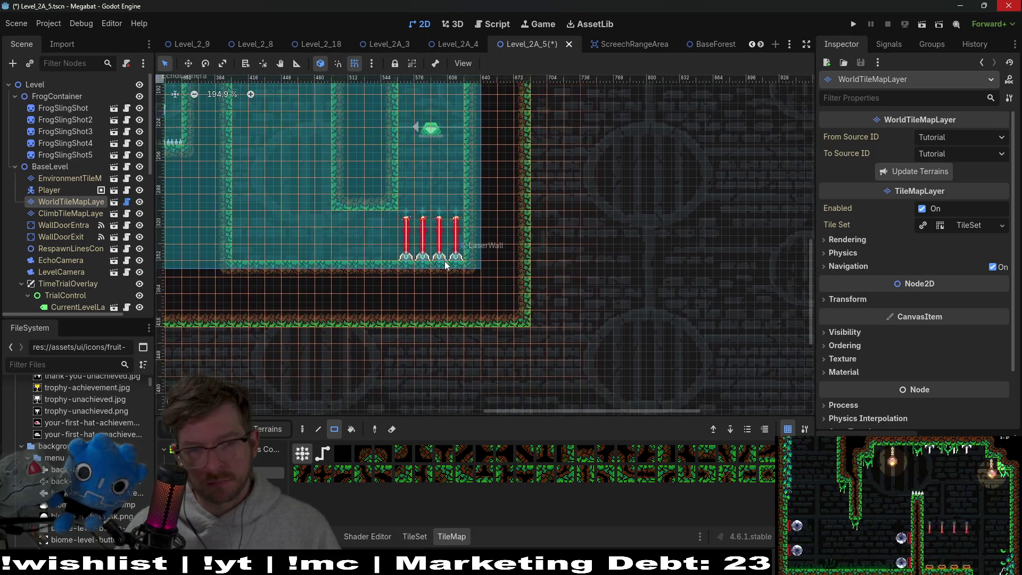
scroll(290, 228, "up", 5)
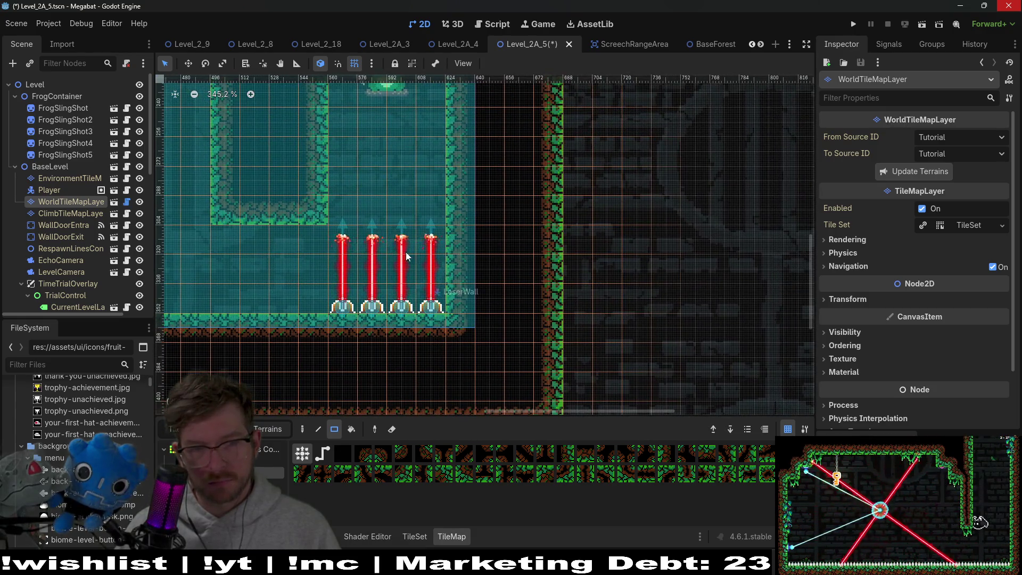
scroll(410, 255, "left", 5)
scroll(72, 209, "down", 10)
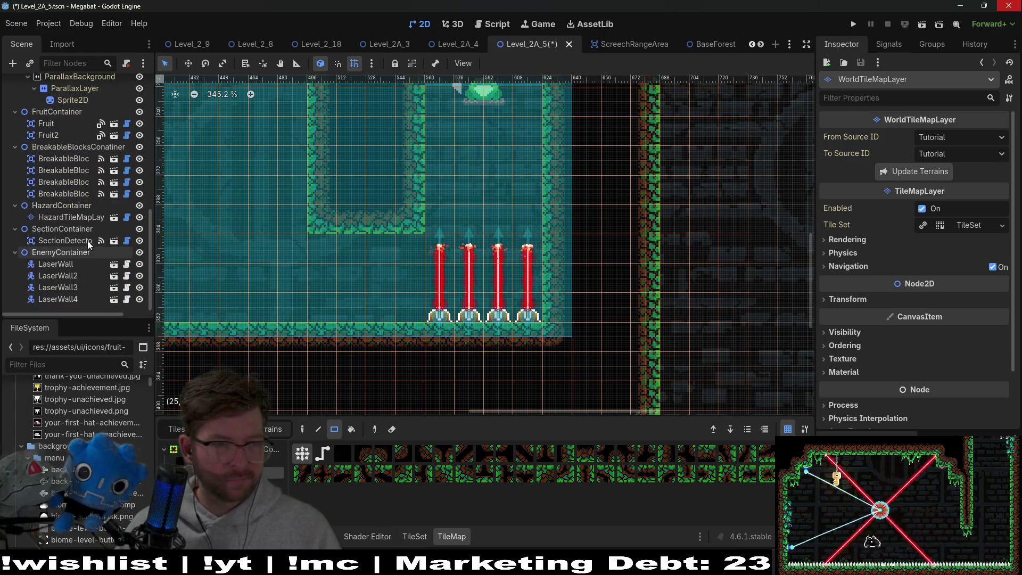
left_click(83, 229)
left_click(87, 149)
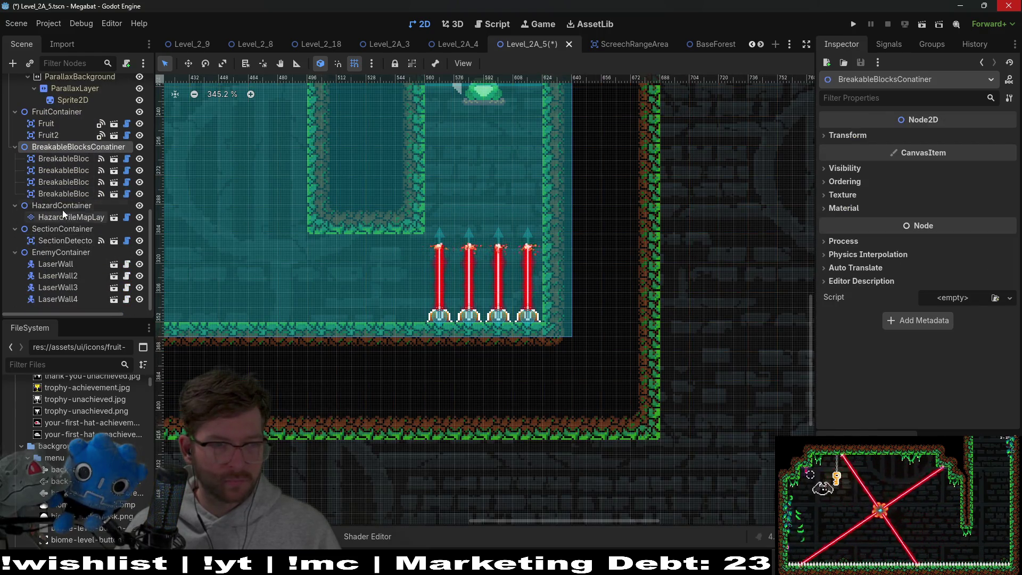
left_click(64, 216)
- Paint a row of spikes along the laser room floor and save the scene
scroll(339, 288, "left", 5)
scroll(340, 289, "down", 2)
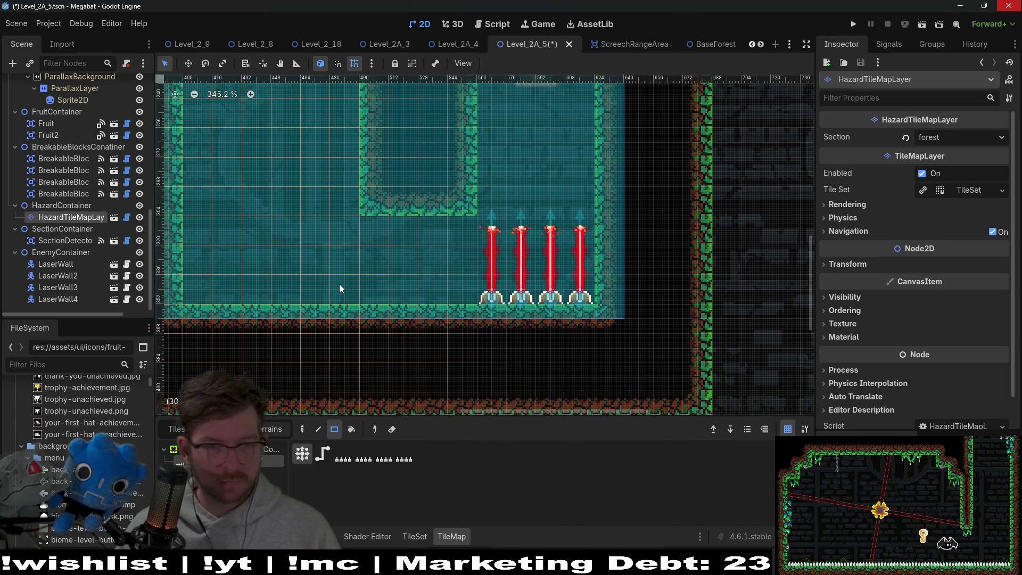
mouse_move(455, 286)
left_mouse_down()
mouse_move(244, 273)
mouse_move(212, 283)
left_mouse_up()
scroll(412, 272, "down", 6)
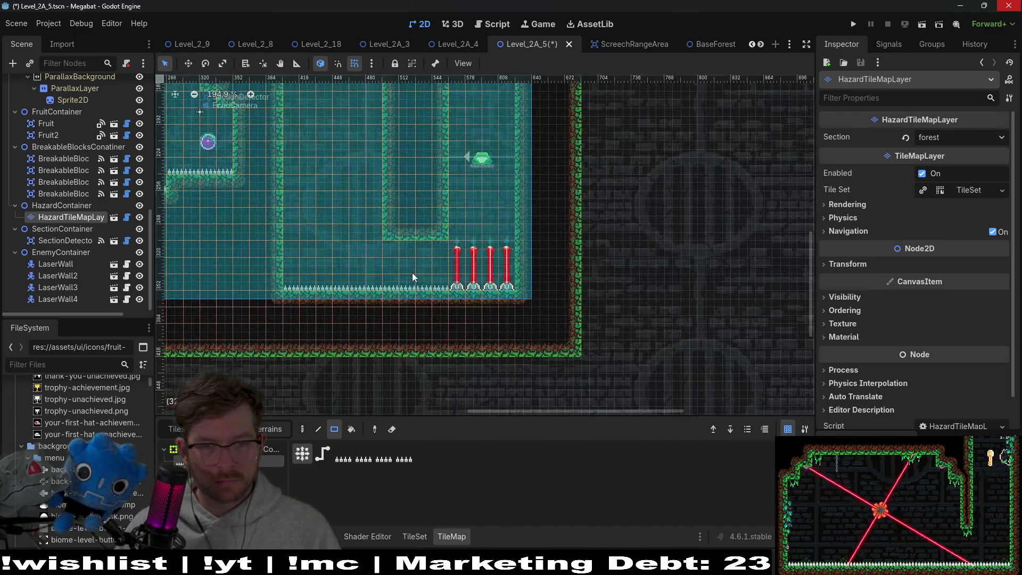
scroll(442, 272, "up", 2)
scroll(442, 272, "right", 2)
key("ctrl+s")
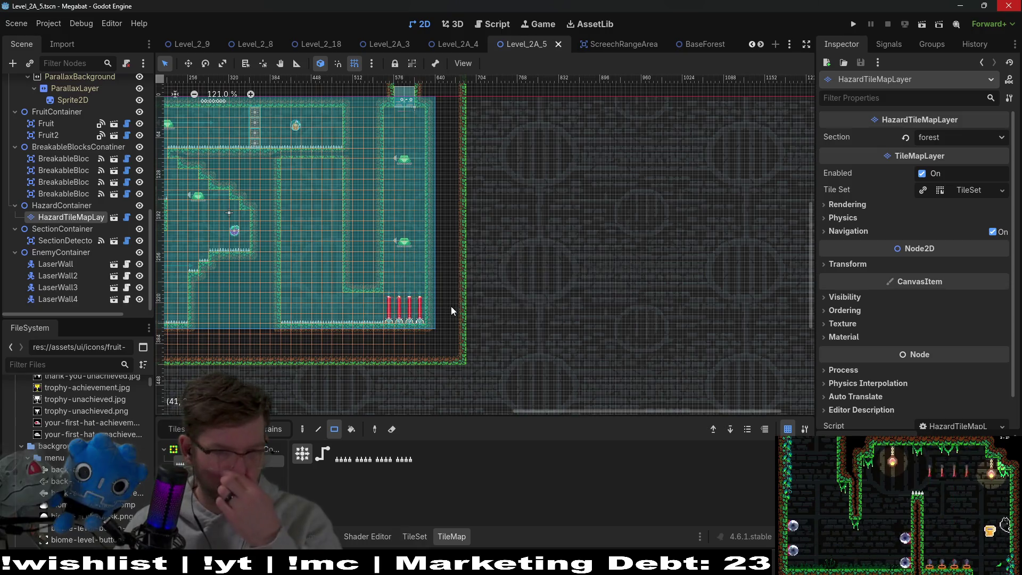
- Run the level and fly via the orb and frog, through the brick pillar, up the laser shaft
left_click(922, 26)
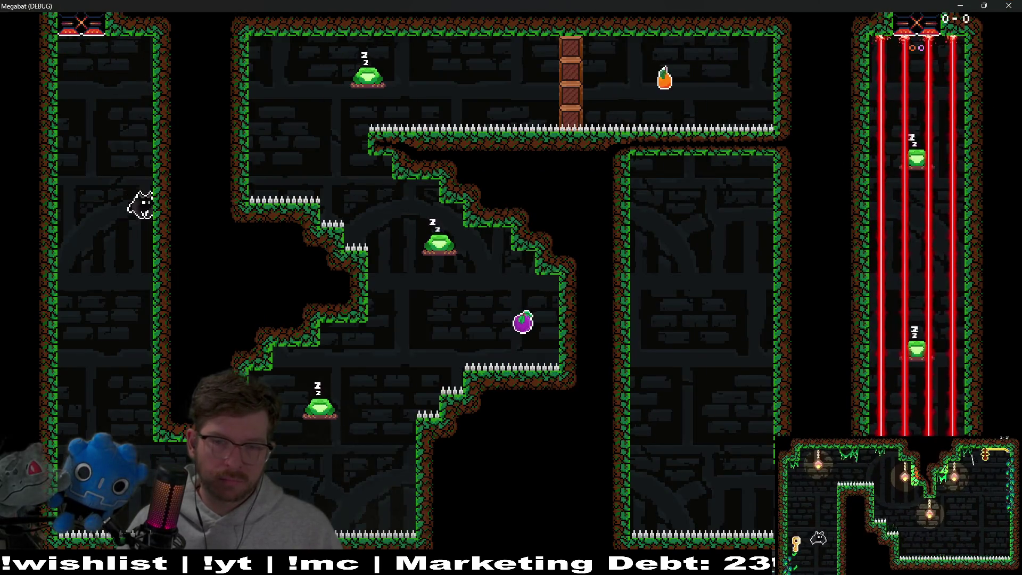
key("Right")
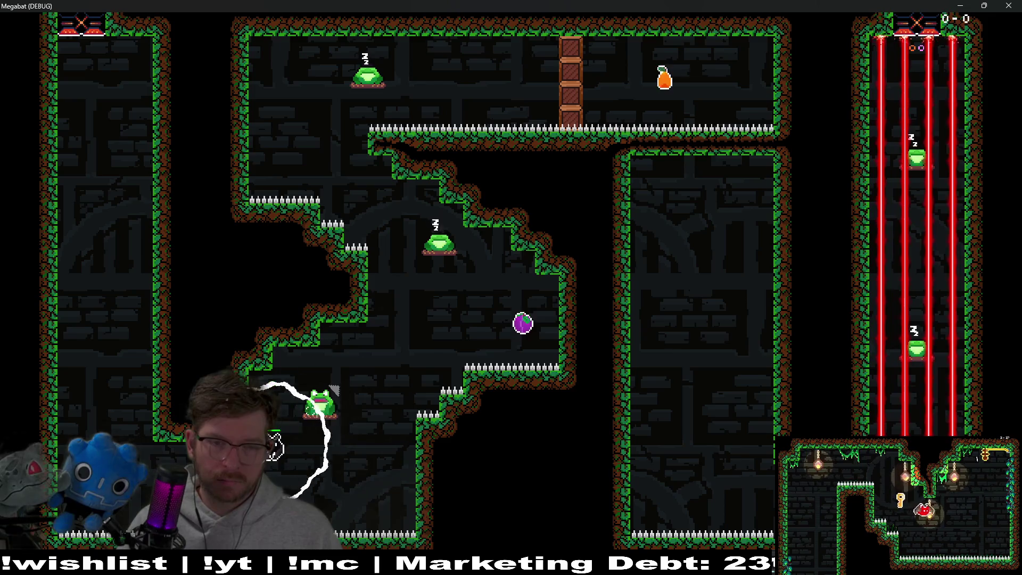
key("space")
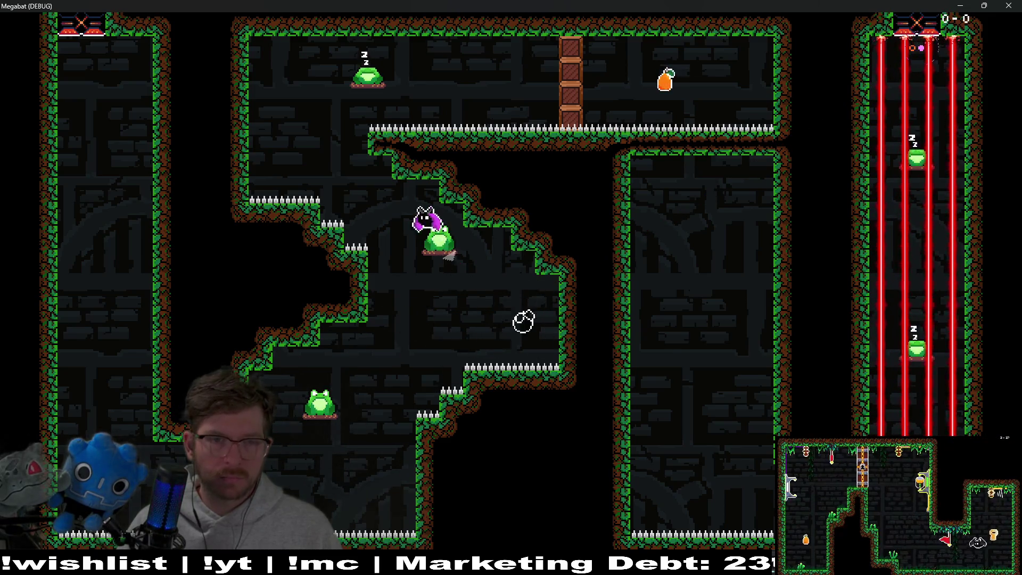
key("Right")
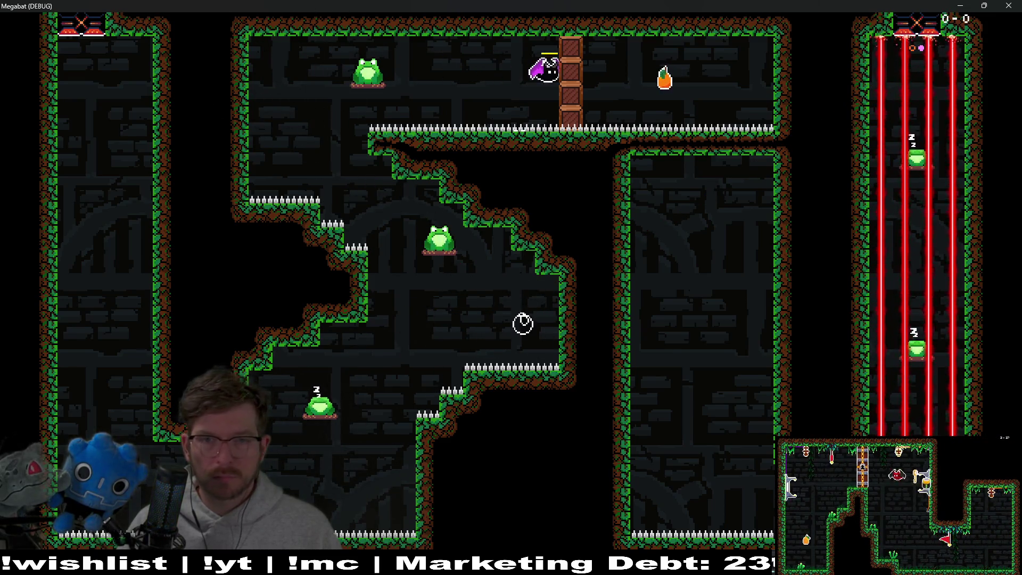
key("space")
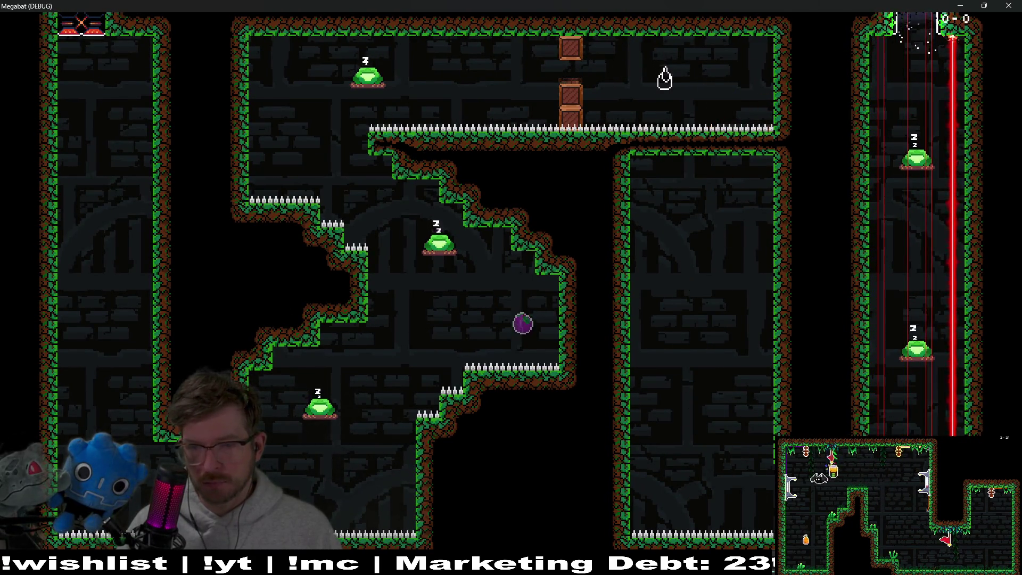
key("Up")
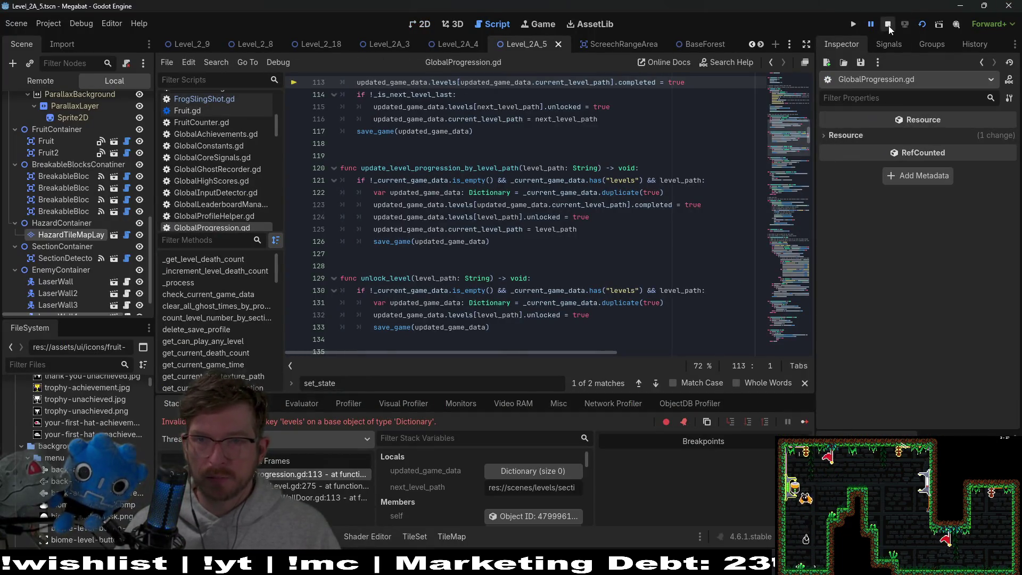
- Stop the game and pan and zoom across both sides of Level_2A_5 in the 2D view
left_click(888, 25)
left_click(418, 24)
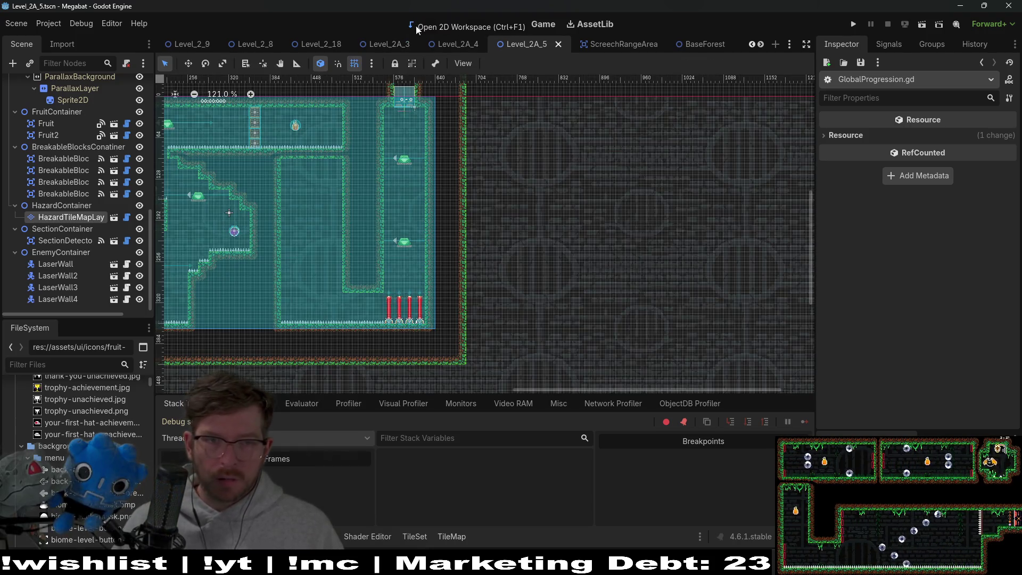
left_click_drag(492, 218, 634, 201)
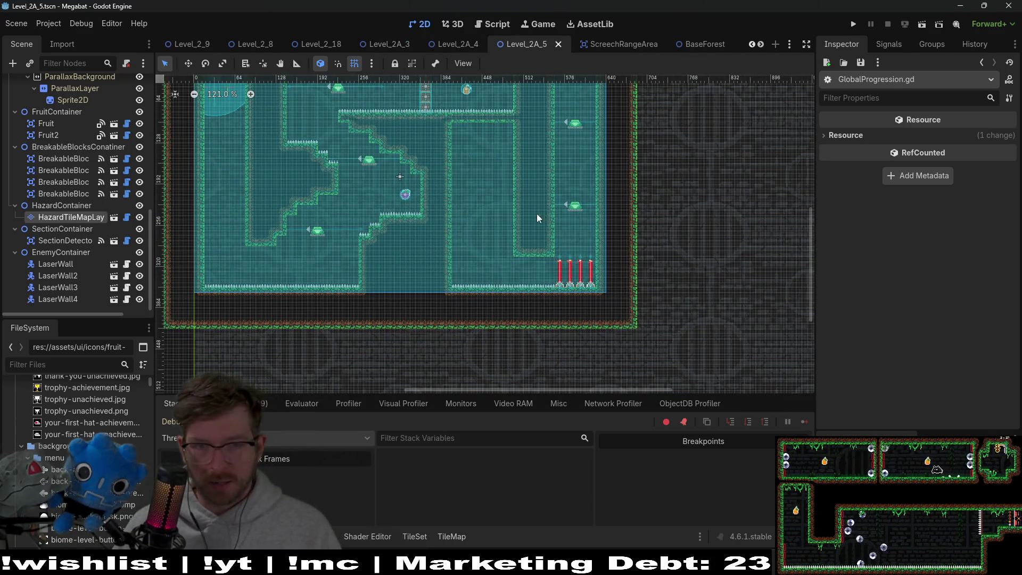
left_click_drag(529, 228, 545, 253)
scroll(495, 266, "up", 3)
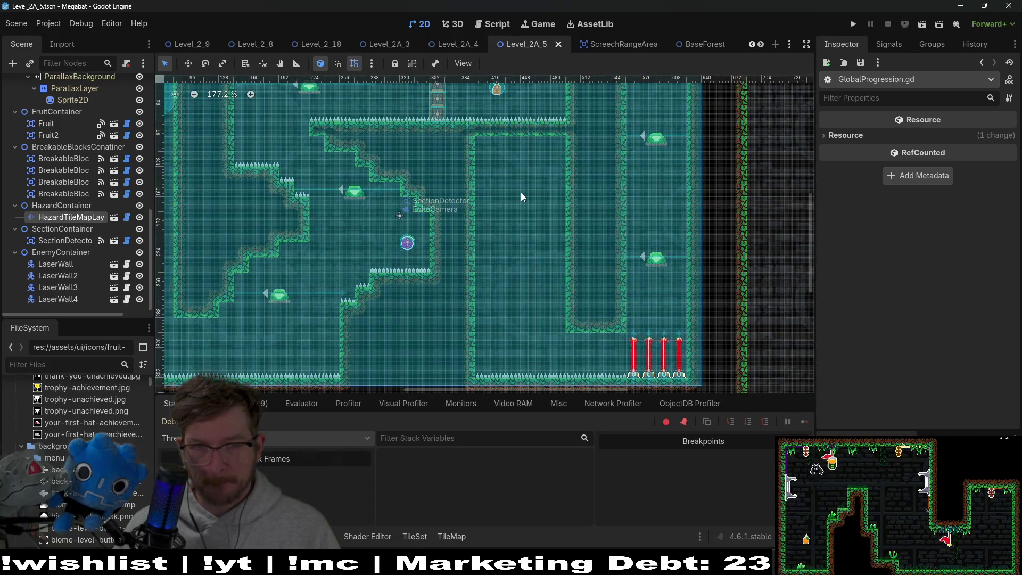
mouse_move(597, 229)
left_mouse_down()
mouse_move(522, 269)
mouse_move(472, 219)
left_mouse_up()
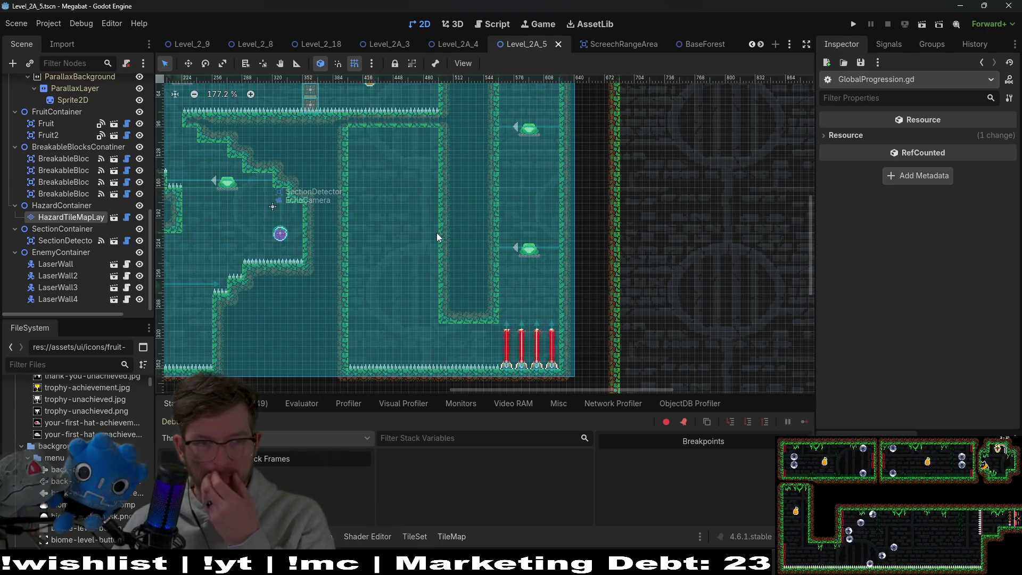
left_click_drag(267, 245, 450, 254)
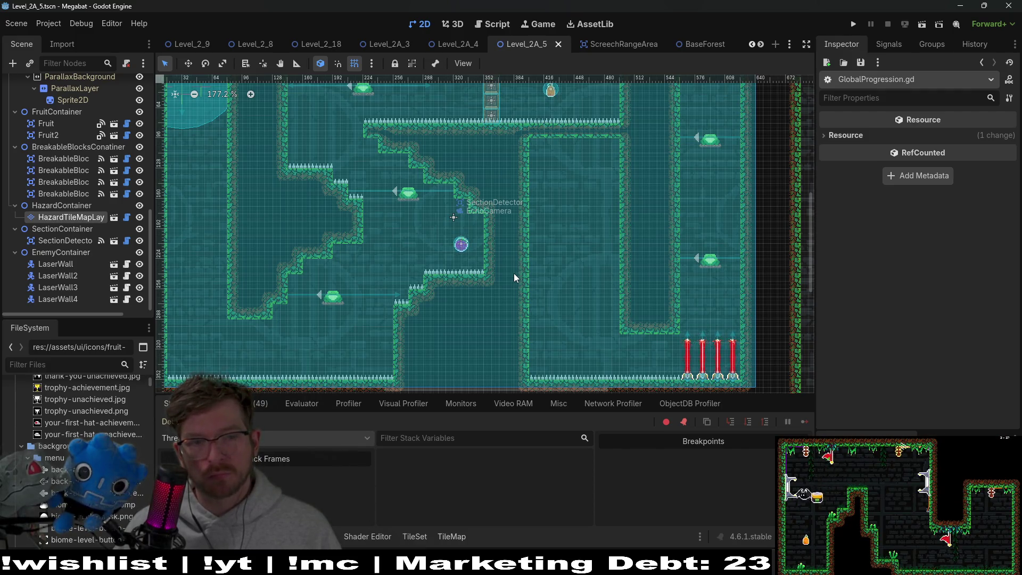
scroll(82, 184, "up", 10)
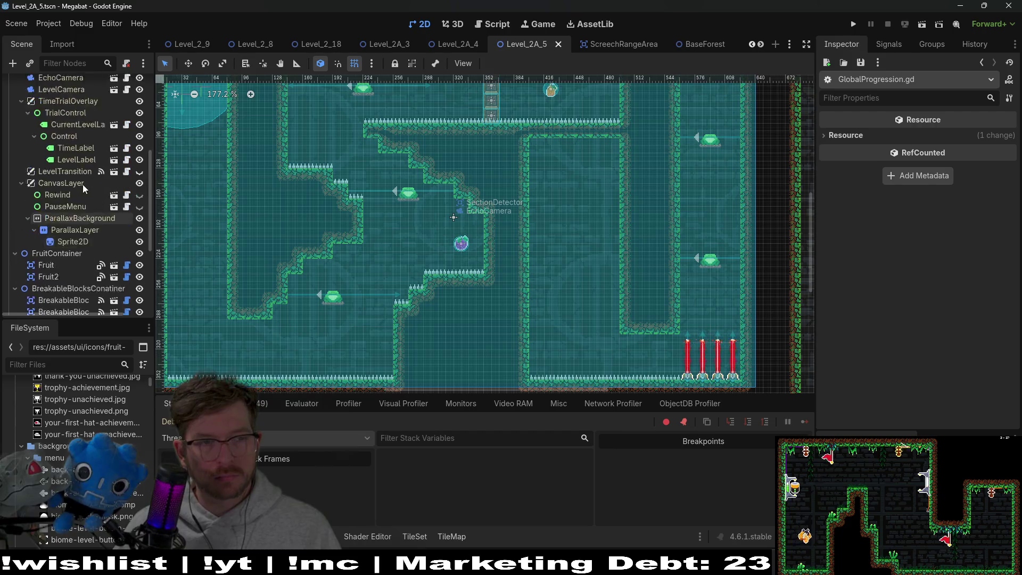
- Select the lower-left FrogSlingShot and nudge it slightly to the right
left_click(75, 115)
left_click(76, 109)
key("w")
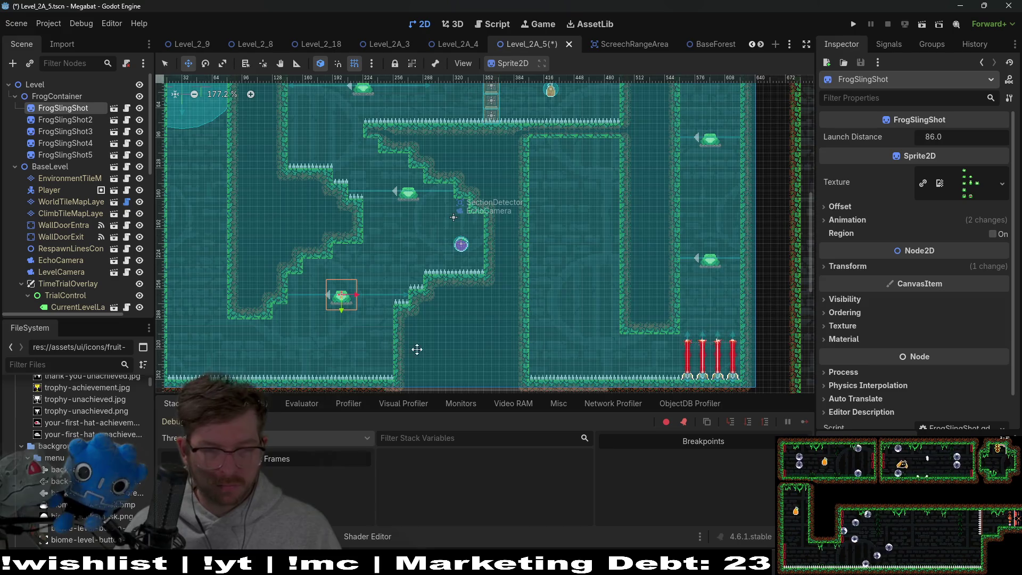
scroll(417, 349, "up", 3)
scroll(322, 285, "up", 11)
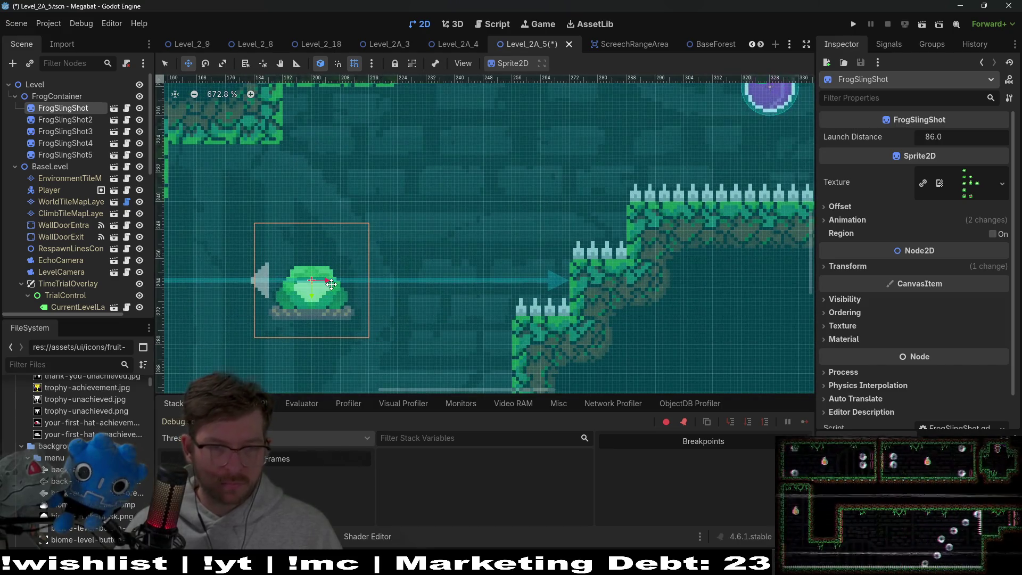
scroll(408, 246, "down", 8)
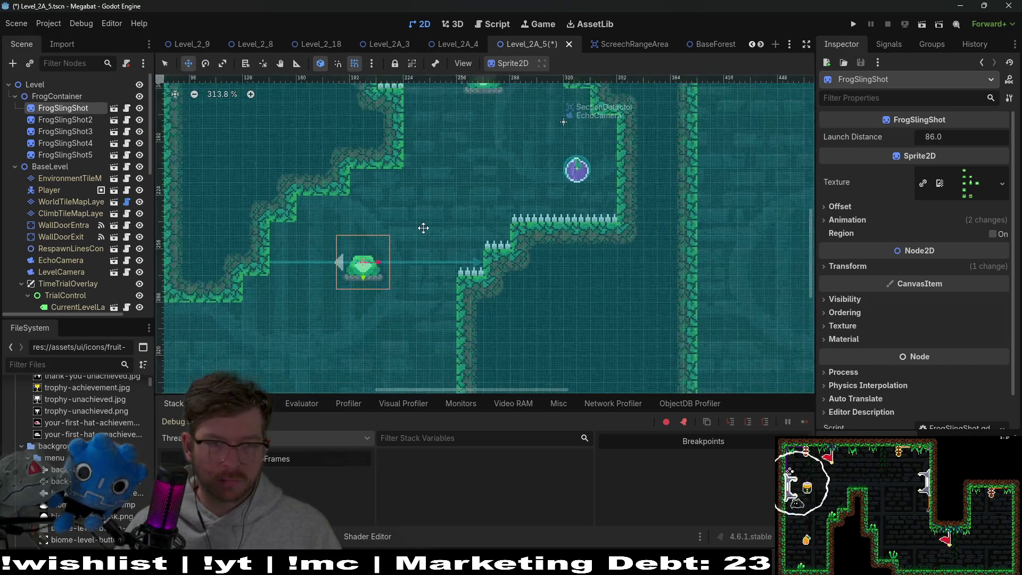
scroll(422, 232, "down", 1)
key("Right")
key("Right")
key("Right")
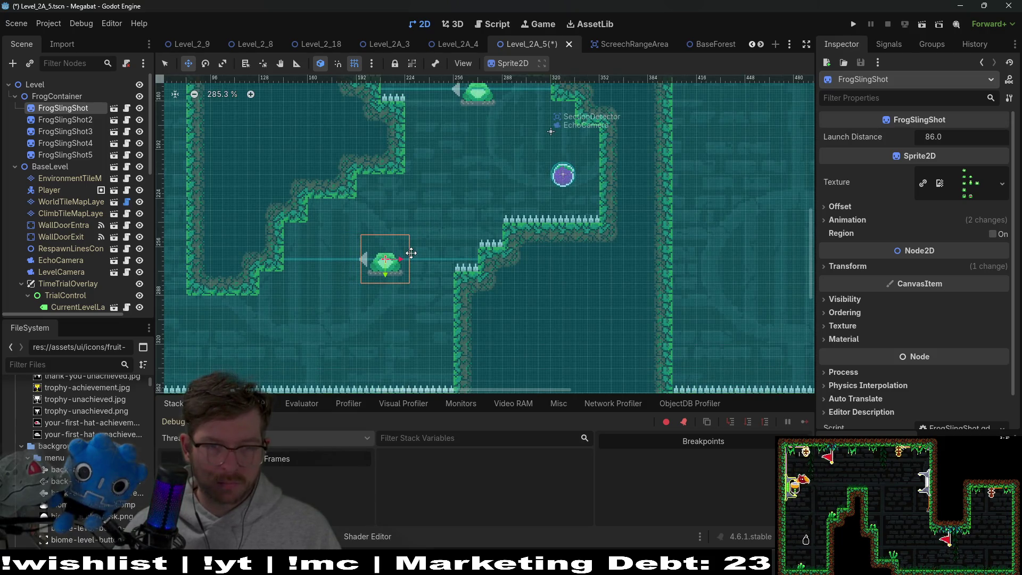
- Save the level and run the current scene for another playtest
scroll(442, 252, "down", 5)
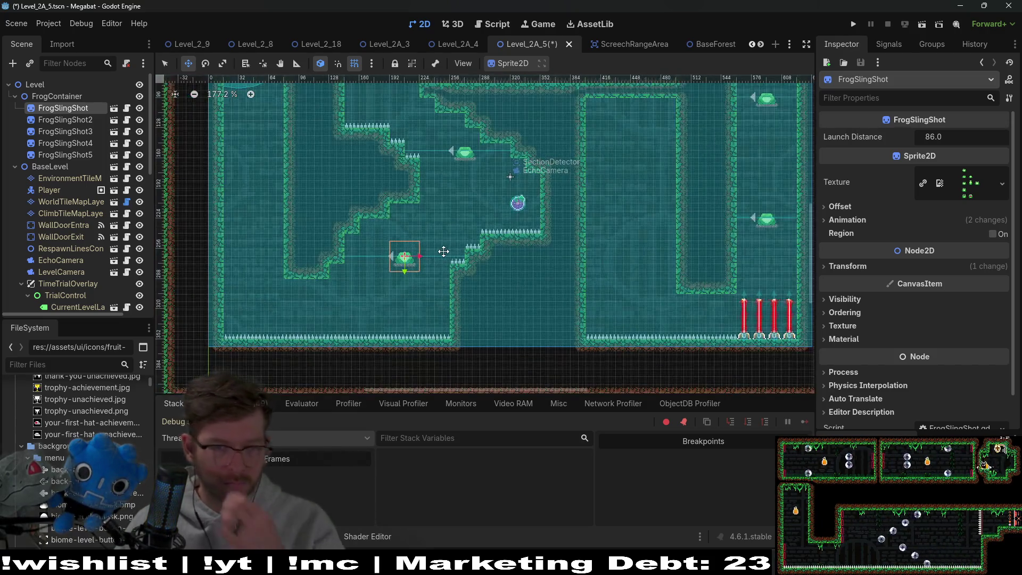
scroll(477, 215, "up", 1)
scroll(477, 216, "right", 2)
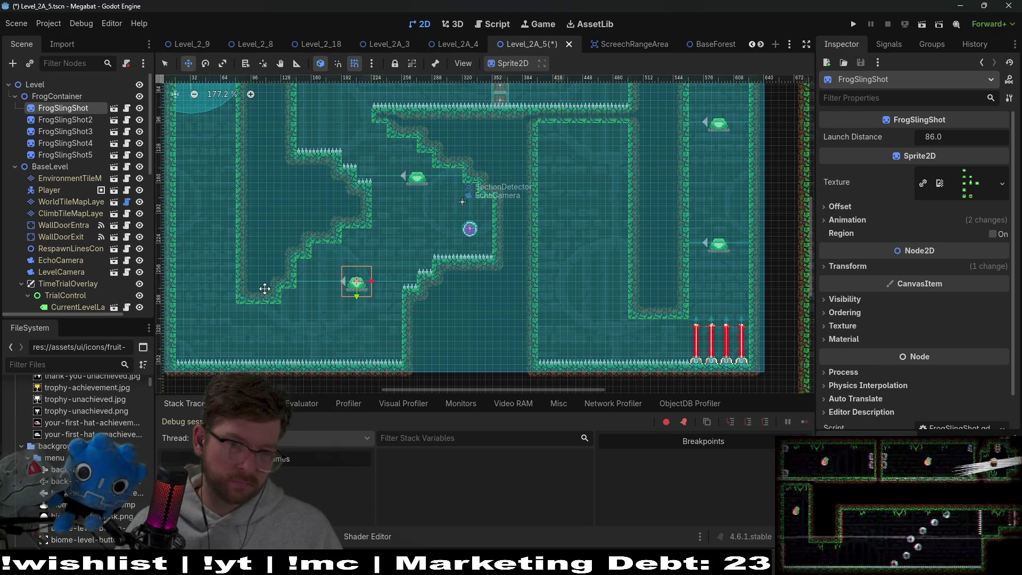
left_click(923, 27)
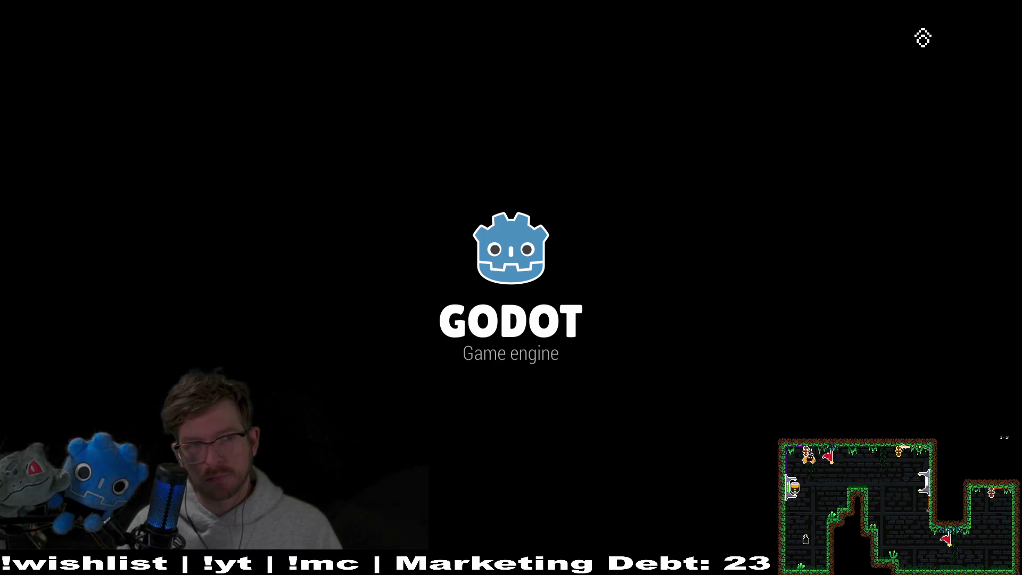
- Fly the bat past the top frog, fruit and spikes, then close the Megabat debug window
key("Right")
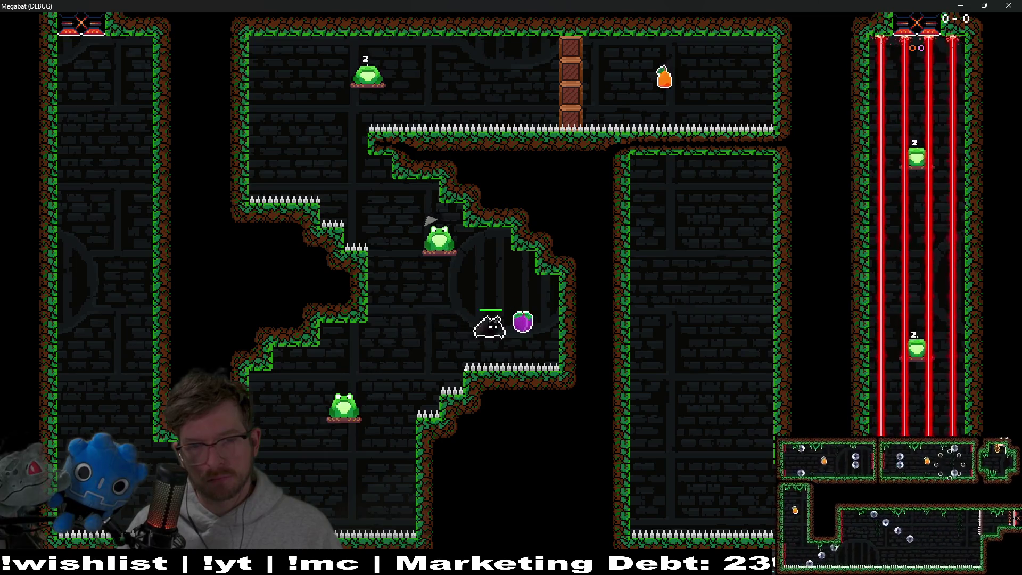
key("Up")
key("Left")
key("Right")
key("Right")
key("Down")
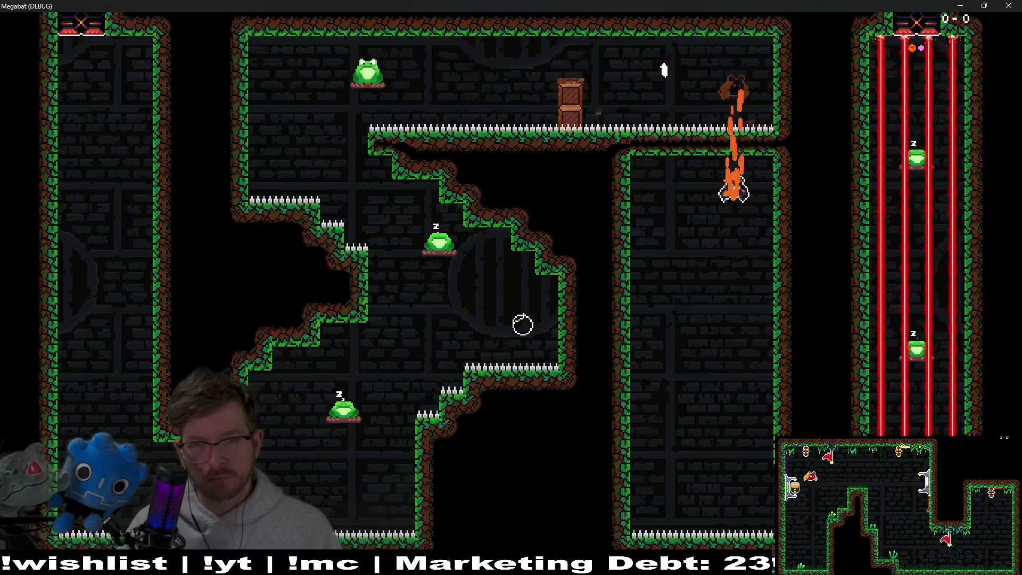
key("Down")
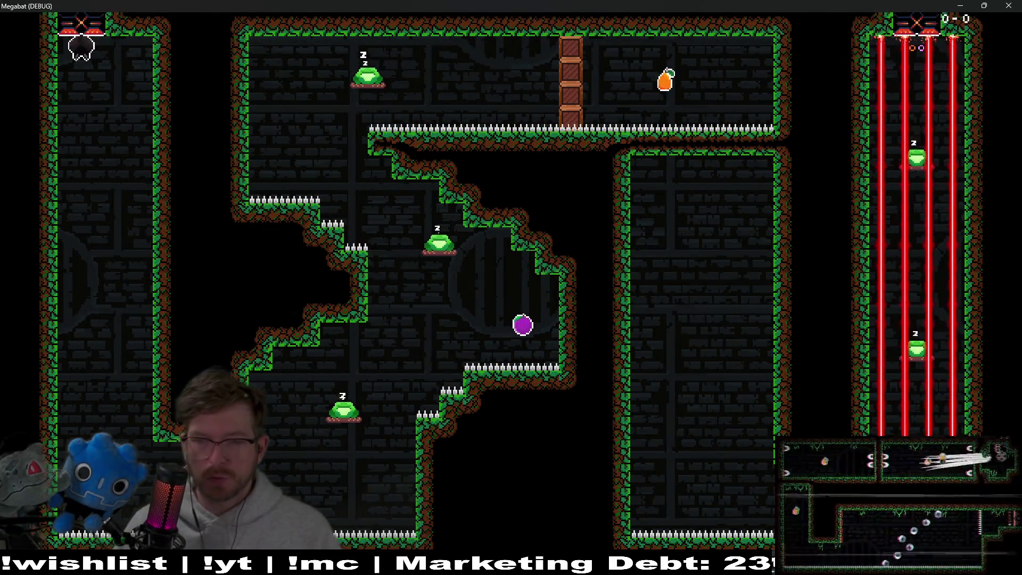
left_click(1010, 6)
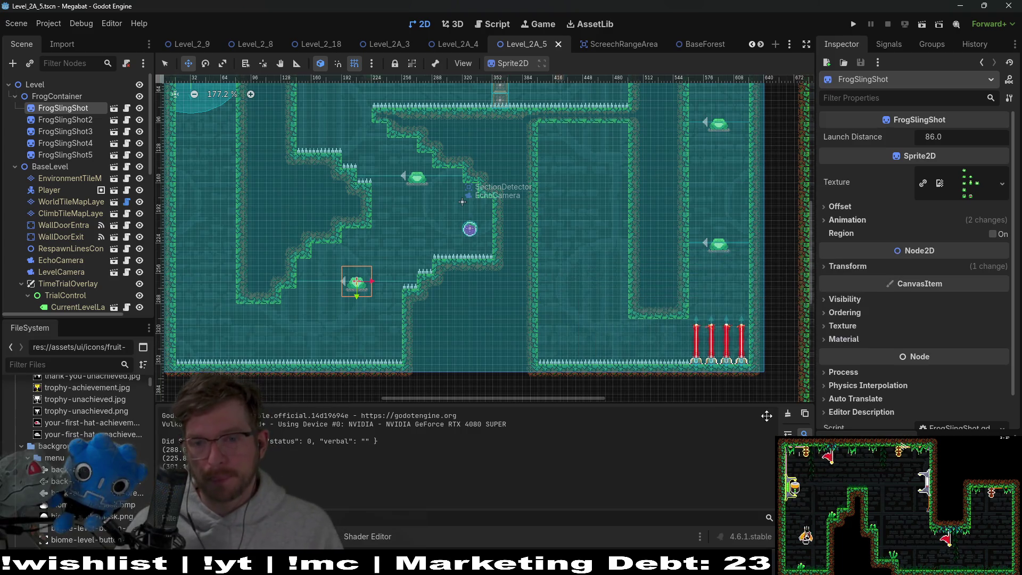
- Duplicate LaserWall4 in the laser room
scroll(728, 333, "up", 5)
scroll(729, 333, "down", 8)
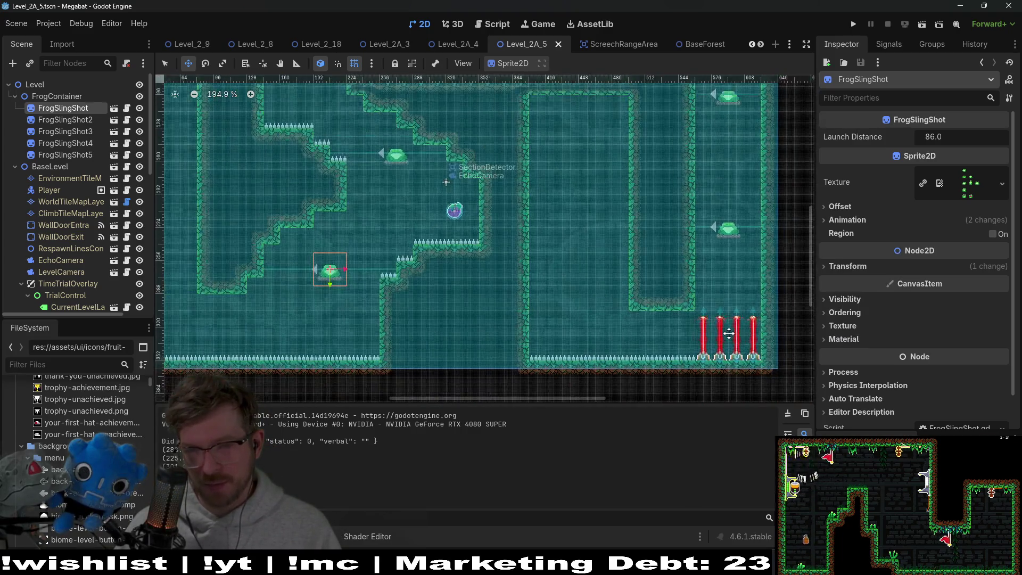
scroll(655, 325, "up", 7)
scroll(656, 325, "down", 2)
scroll(662, 320, "up", 2)
scroll(634, 319, "down", 4)
scroll(492, 316, "down", 5)
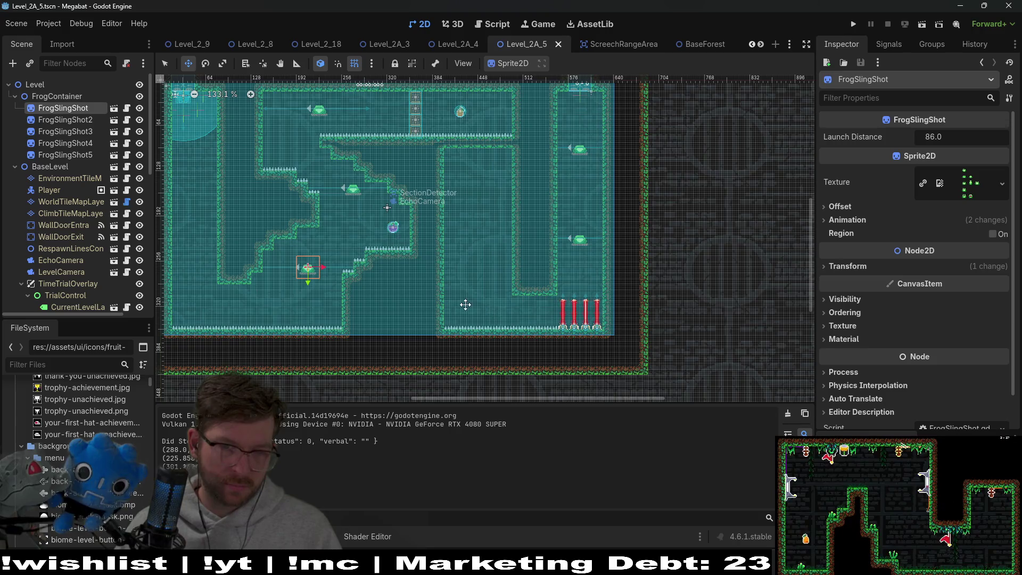
scroll(470, 301, "up", 7)
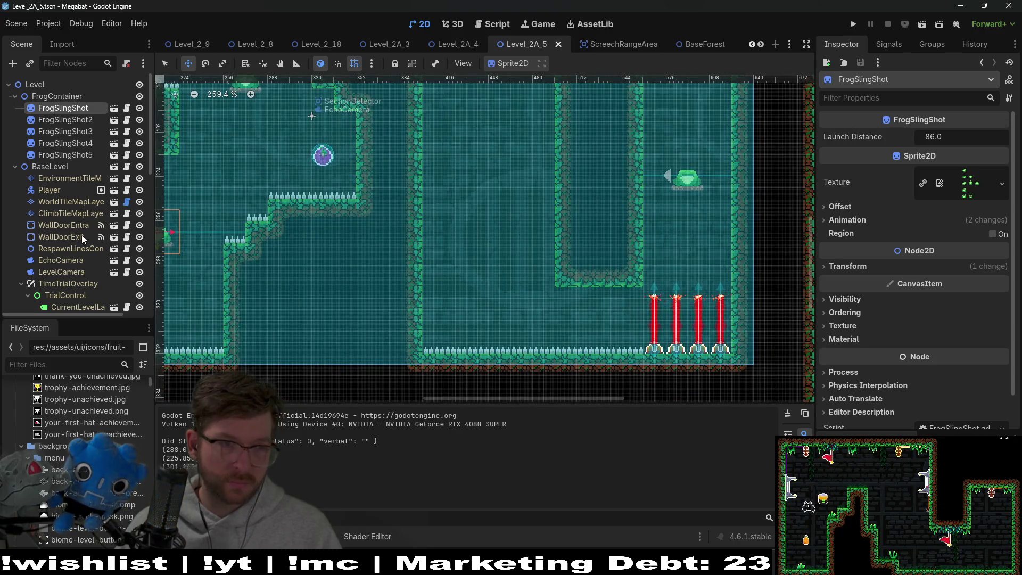
scroll(82, 238, "down", 5)
left_click(75, 299)
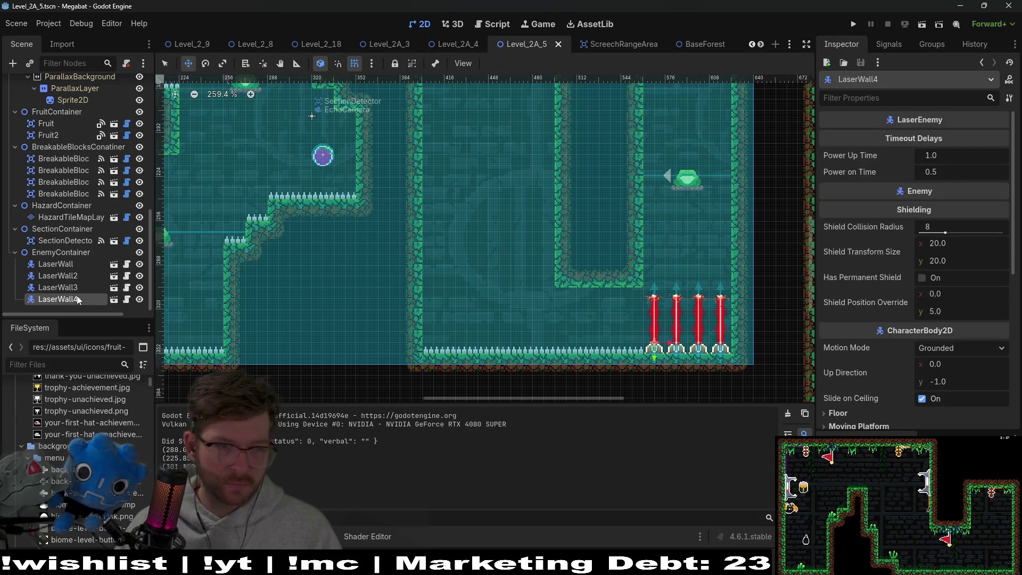
key("ctrl+d")
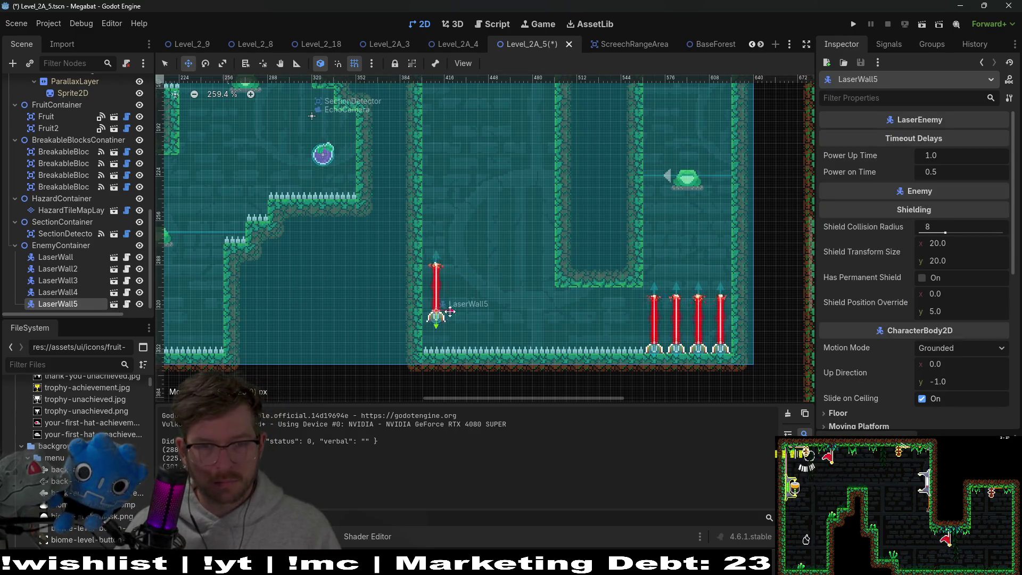
- Set the copy's rotation to 90 and place it against the room's left wall
left_click_drag(447, 316, 470, 292)
scroll(873, 324, "down", 5)
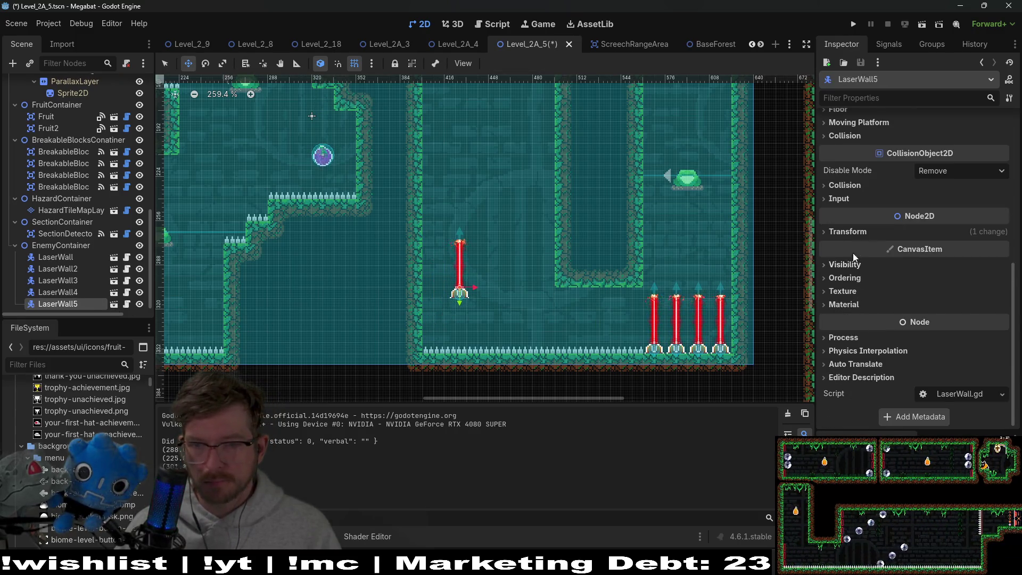
left_click(849, 232)
left_click(942, 280)
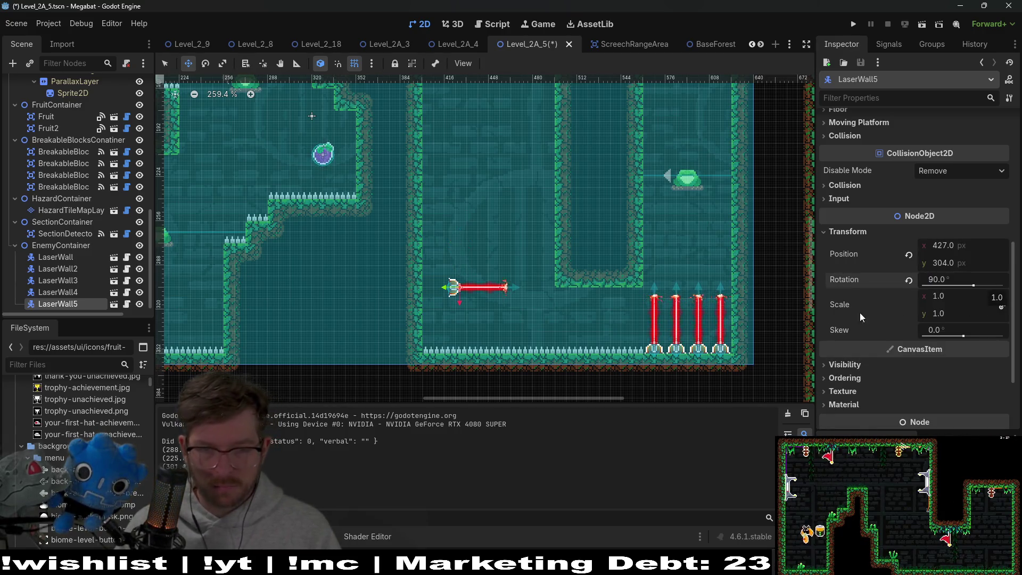
scroll(479, 287, "up", 8)
mouse_move(393, 259)
left_mouse_down()
mouse_move(334, 281)
mouse_move(341, 286)
left_mouse_up()
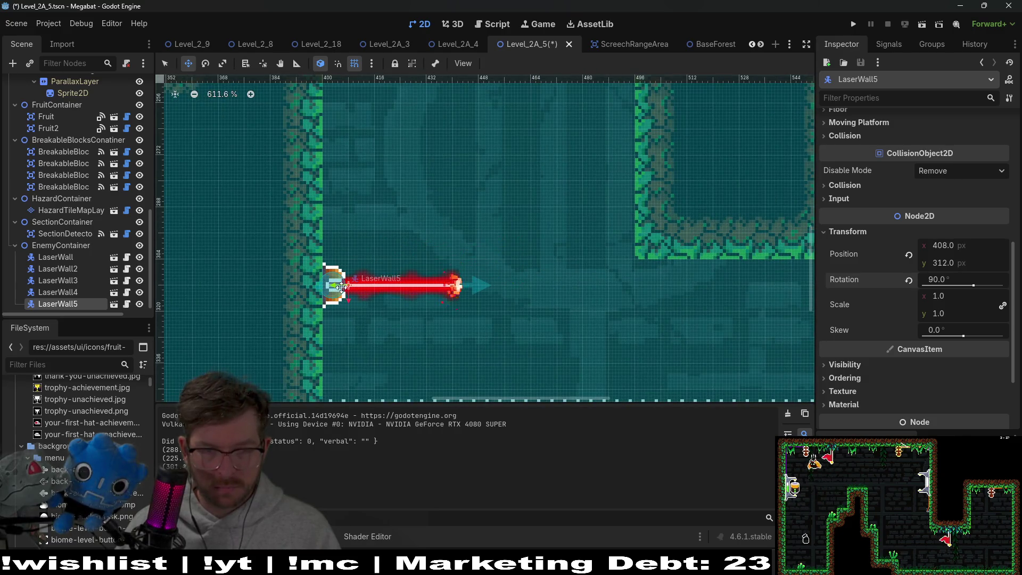
- Add two more sideways lasers, each shifted down to stack below the first, up to LaserWall7
key("ctrl+d")
key("Down")
key("Down")
key("Down")
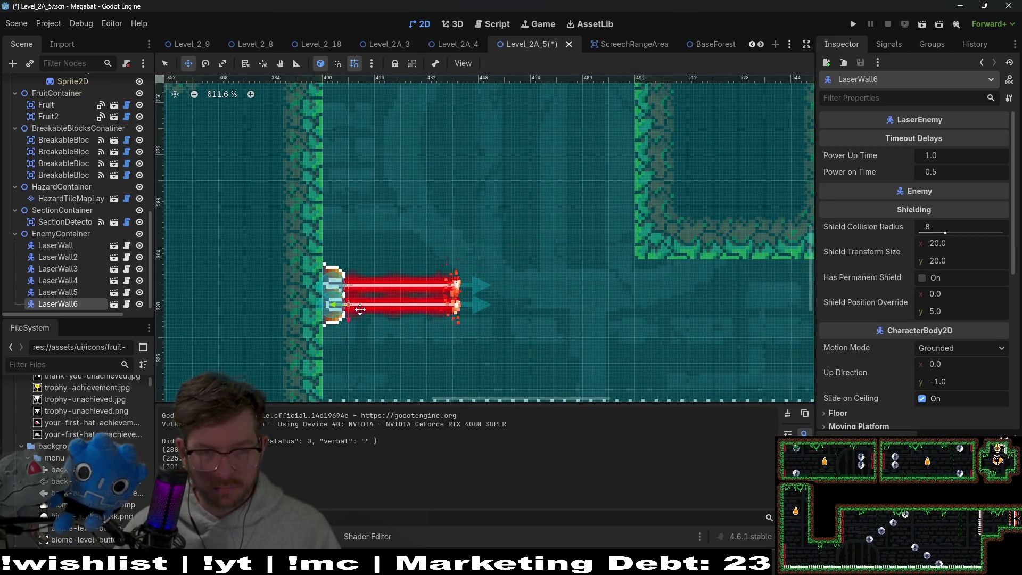
key("ctrl+d")
key("Down")
key("Down")
key("Down")
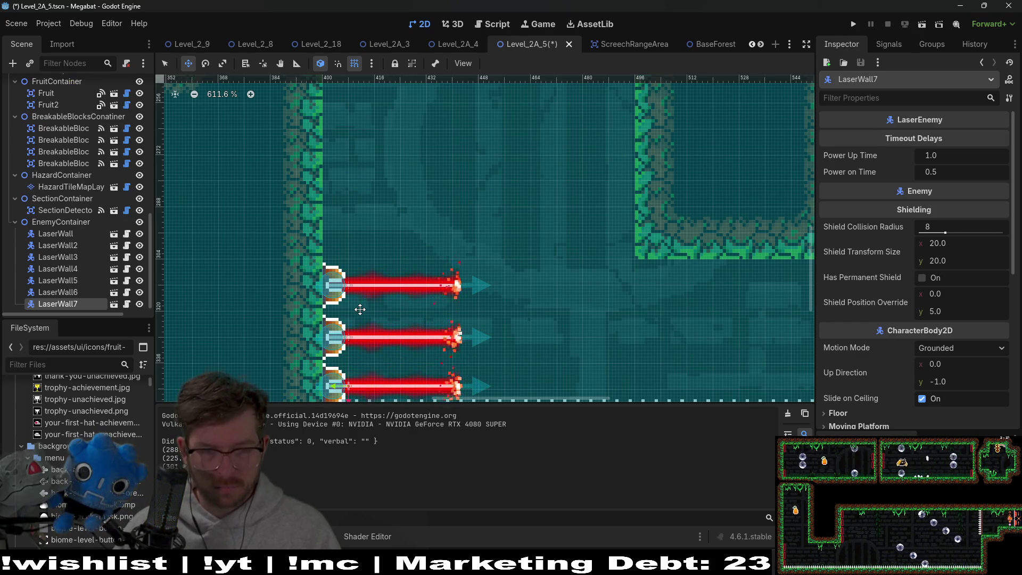
key("Down")
scroll(492, 253, "down", 5)
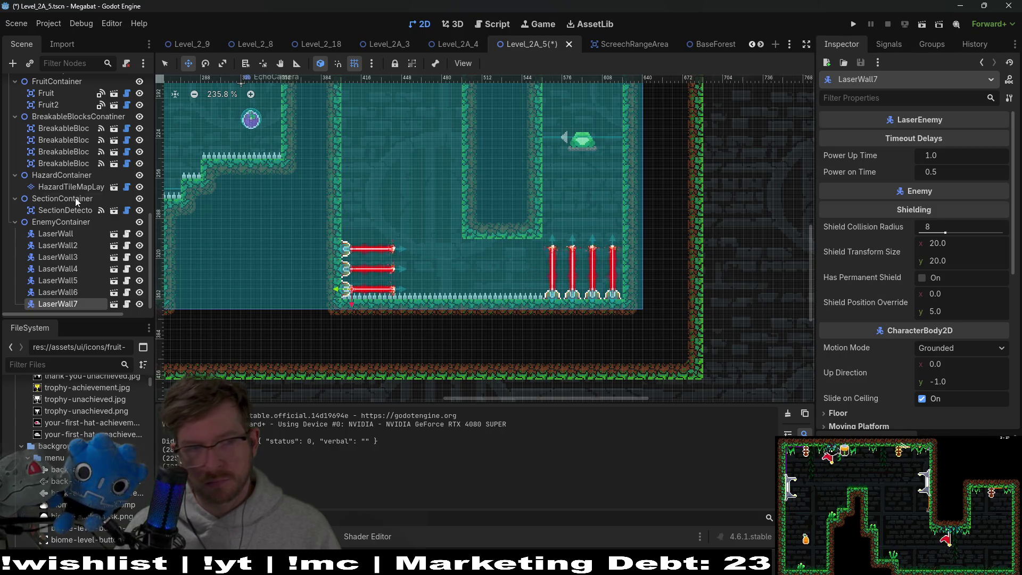
scroll(75, 197, "up", 10)
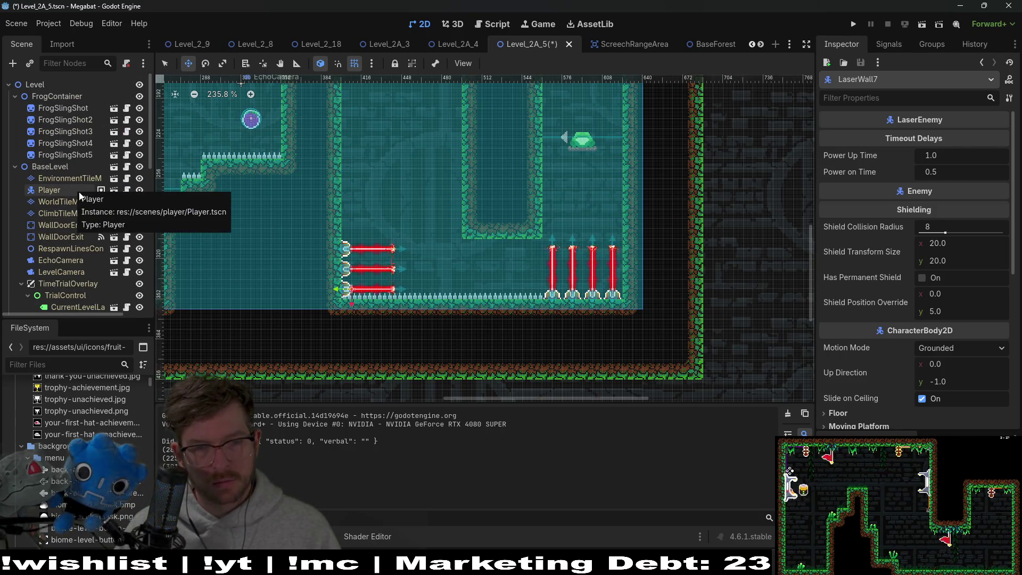
scroll(81, 209, "down", 10)
left_click(67, 184)
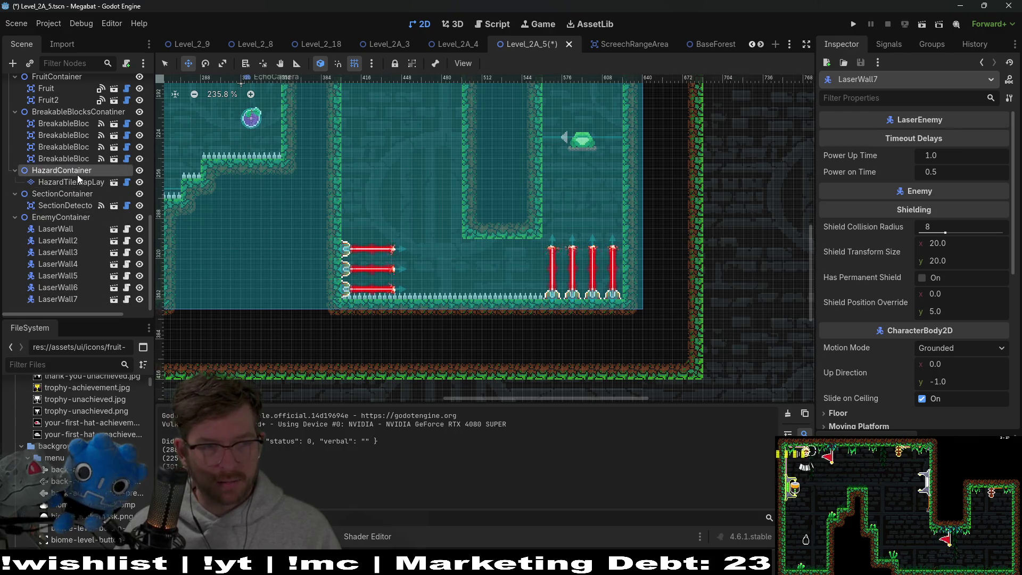
- Undo the floor spike row, save and playtest, flying through the crate column into the right shaft
key("ctrl+z")
left_click(919, 29)
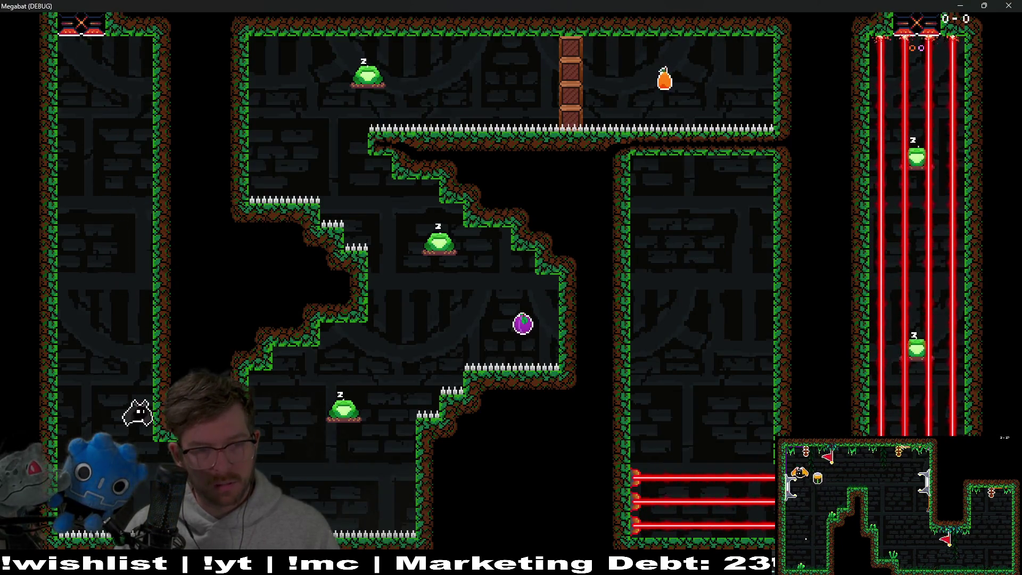
key("Right")
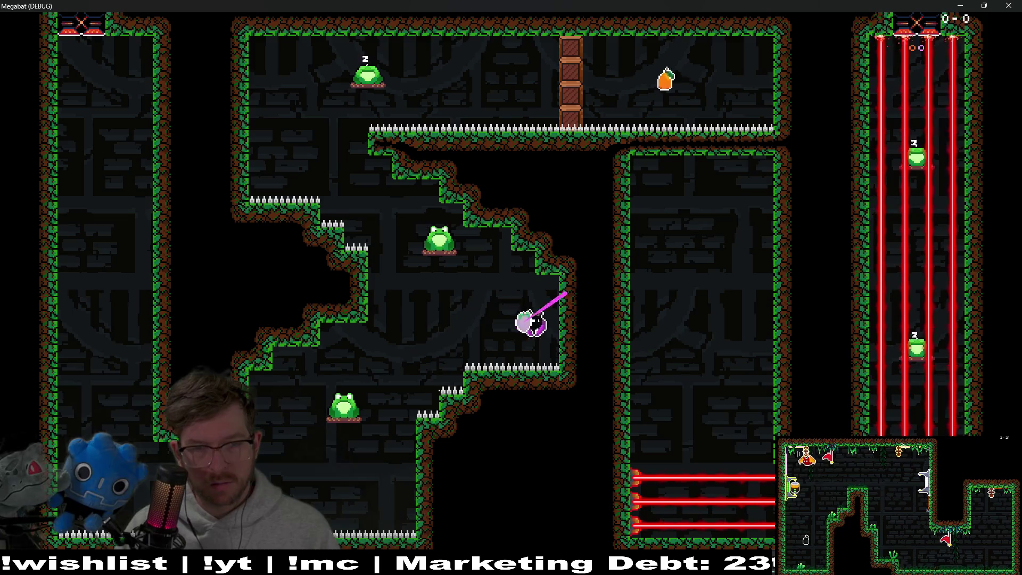
key("Up")
key("Left")
key("Right")
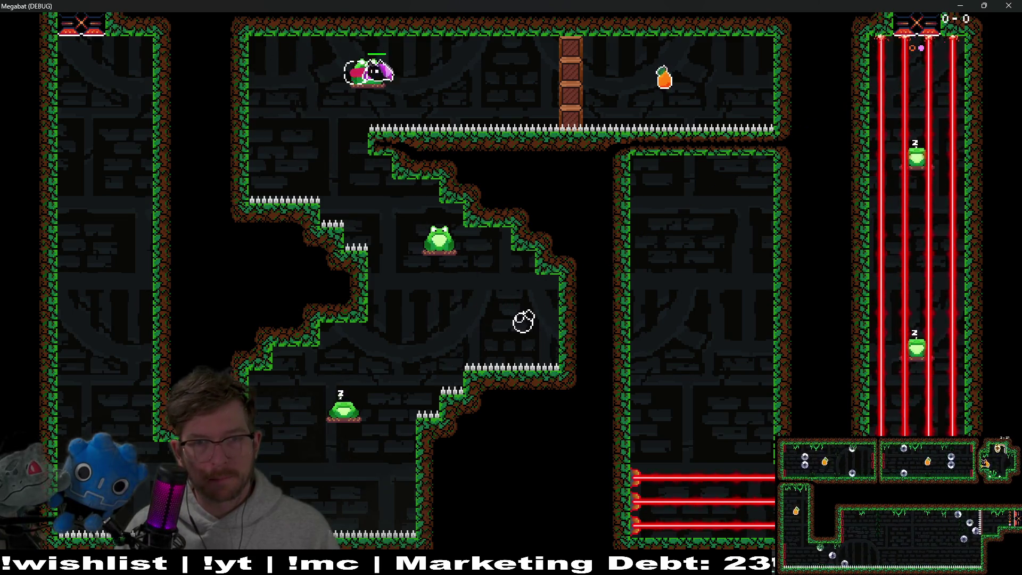
key("Right")
key("Down")
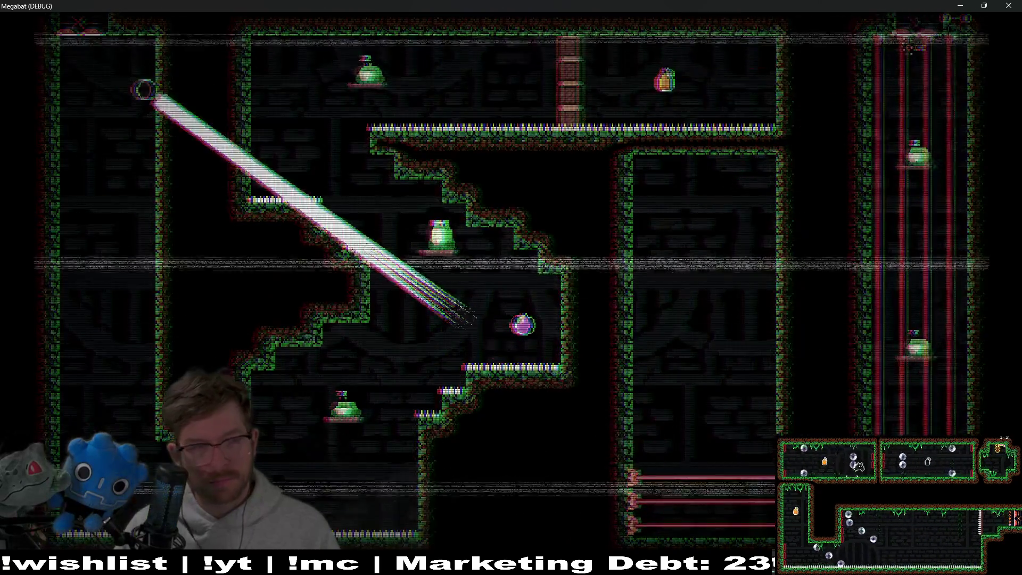
- After respawning, fly past the frog, eat the eggplant and climb past the lasers, then close the game
key("Down")
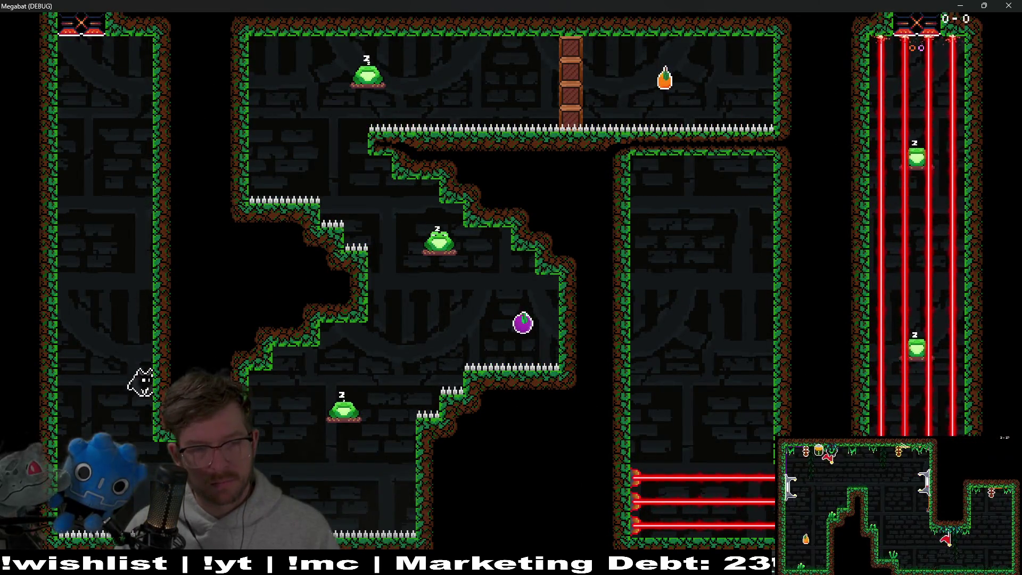
key("Up")
key("Right")
key("Right")
key("Up")
key("Left")
key("Right")
key("Right")
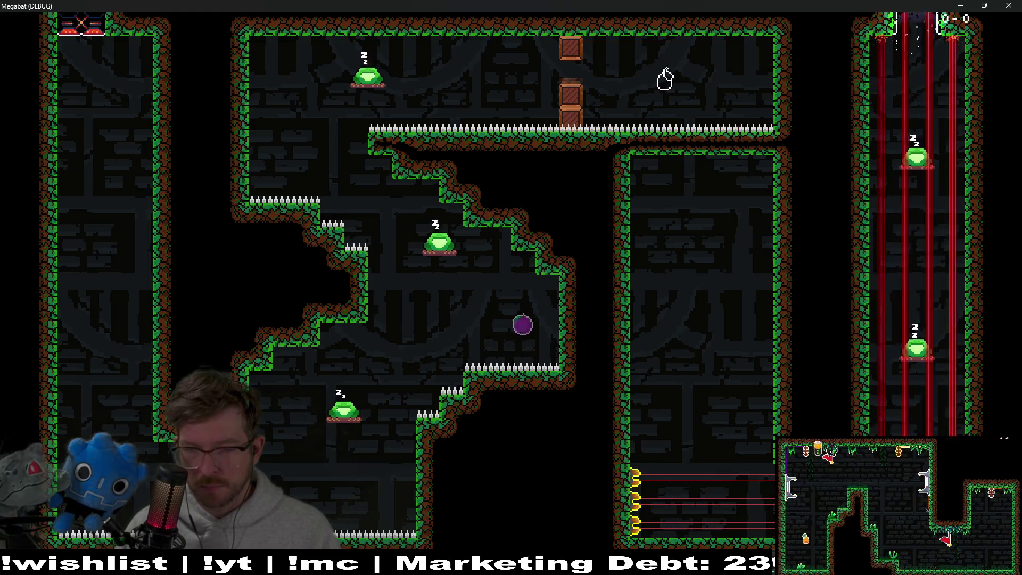
key("Up")
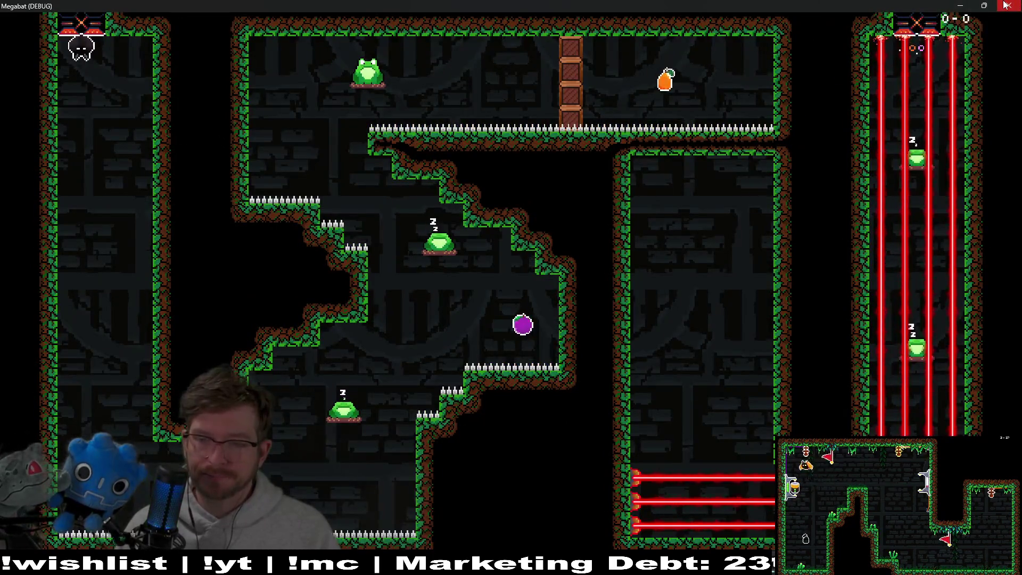
left_click(1005, 4)
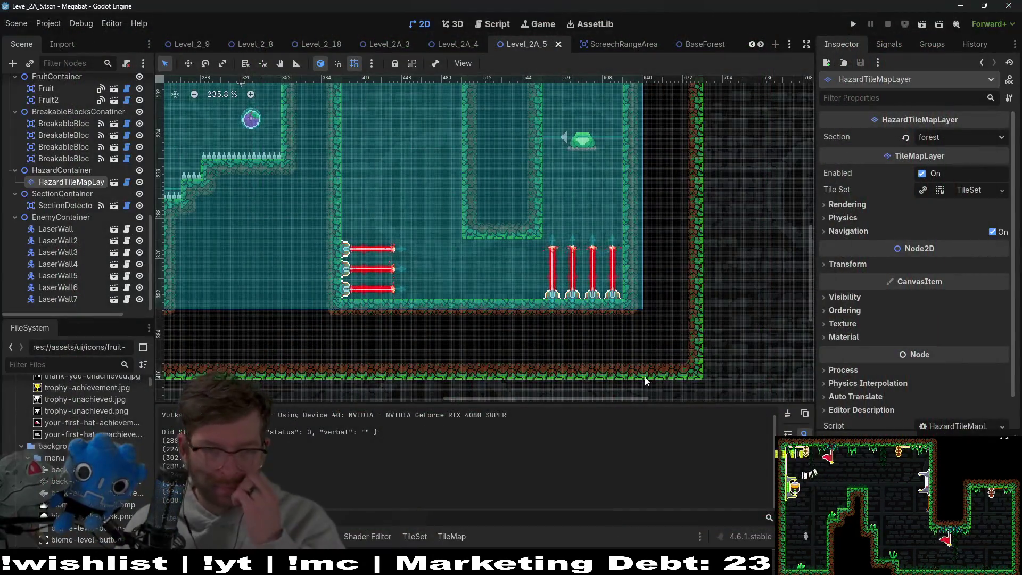
- Select the climb tile layer and view the middle steps of the level
left_click(631, 362)
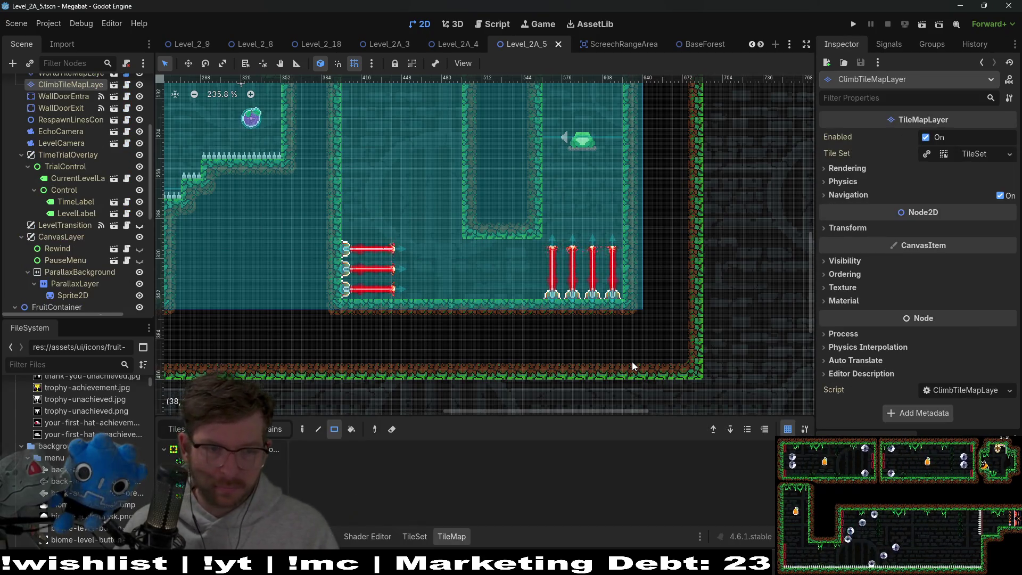
scroll(381, 210, "down", 5)
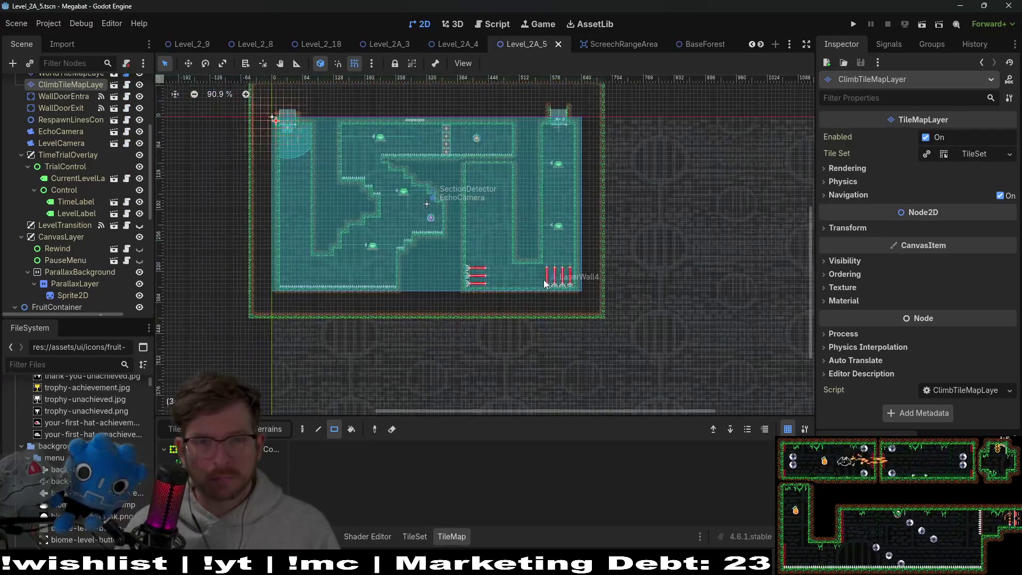
scroll(461, 213, "up", 4)
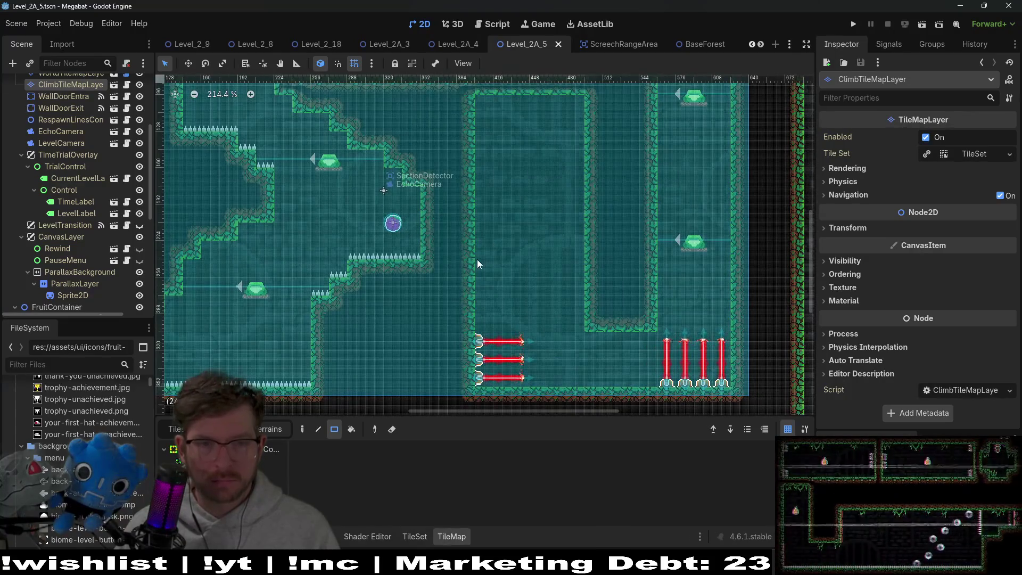
mouse_move(267, 242)
left_mouse_down()
mouse_move(358, 301)
mouse_move(419, 193)
left_mouse_up()
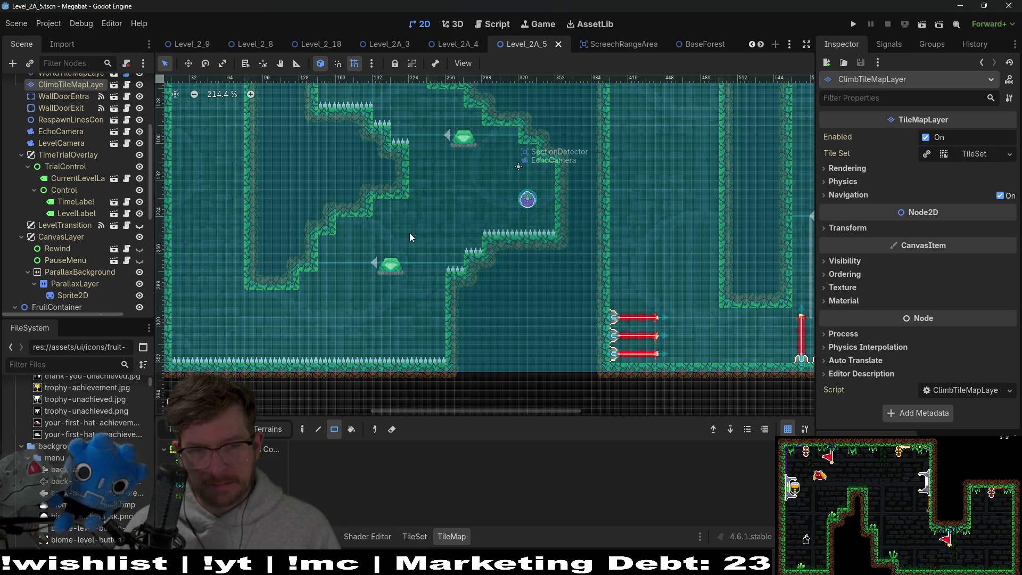
scroll(409, 232, "down", 2)
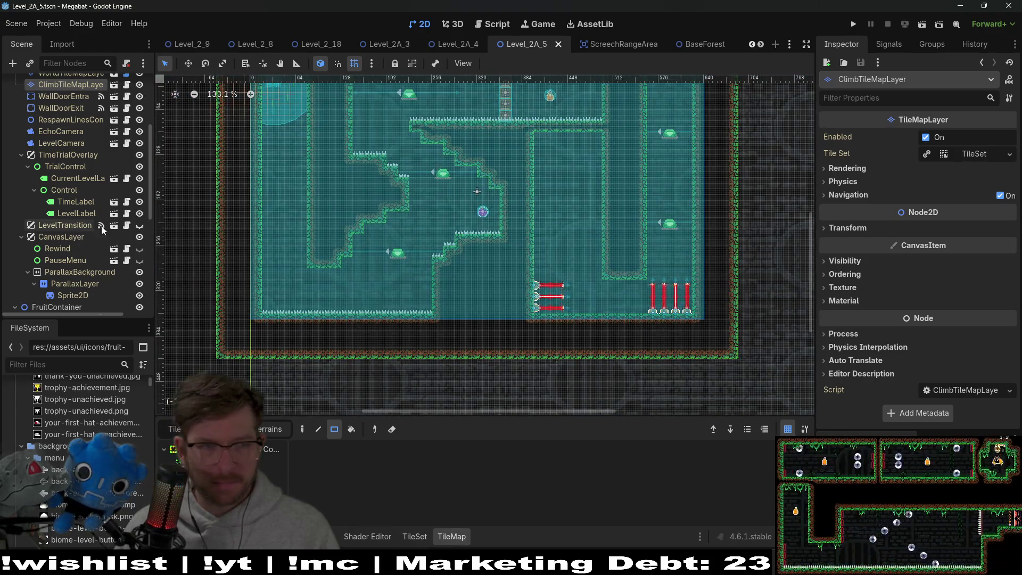
scroll(94, 225, "up", 5)
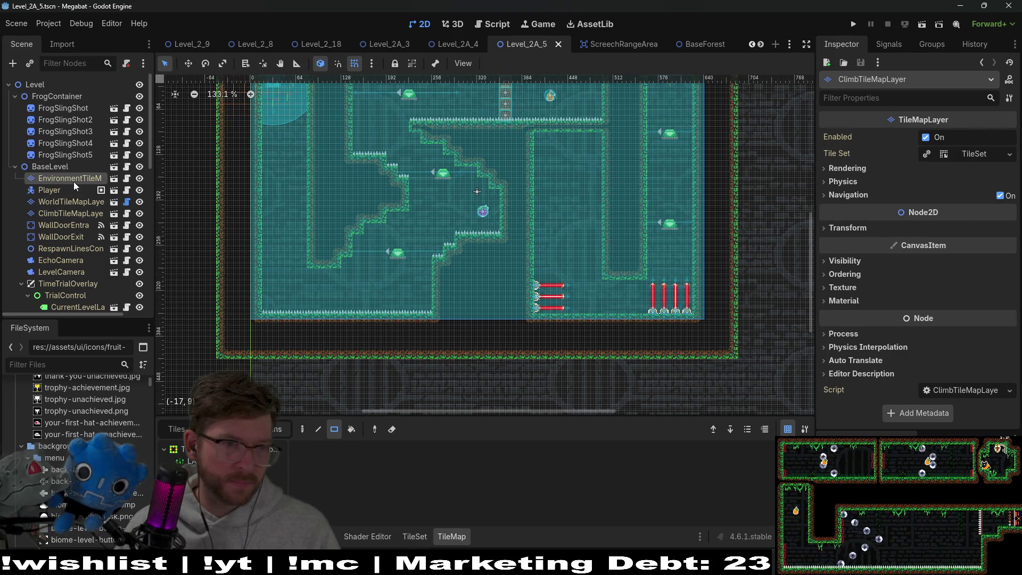
- On WorldTileMapLayer, repaint the stepped walls into one large open room
left_click(59, 201)
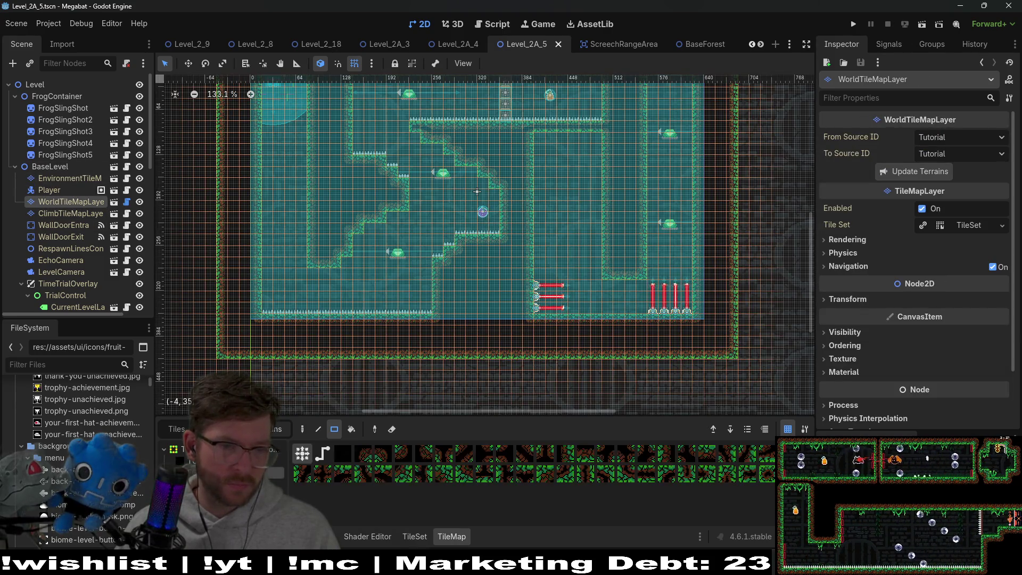
scroll(486, 267, "up", 5)
left_click_drag(429, 216, 558, 273)
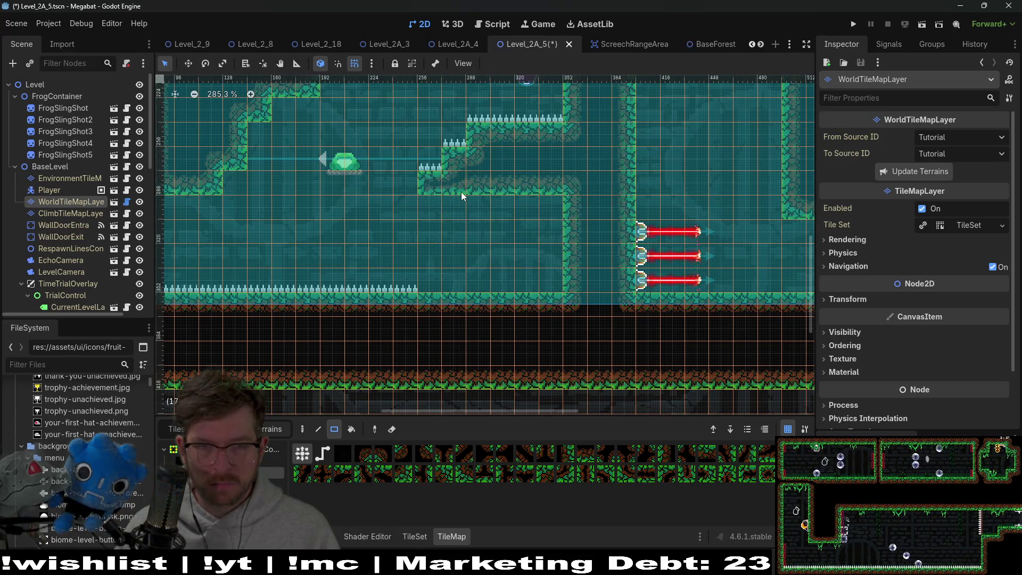
scroll(481, 199, "up", 2)
left_click_drag(499, 192, 548, 226)
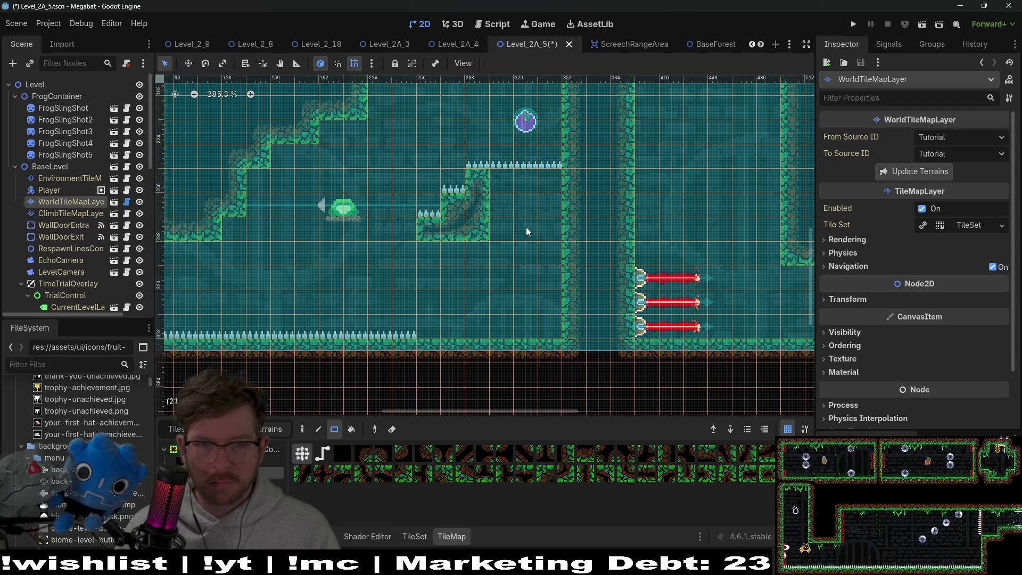
scroll(482, 229, "up", 2)
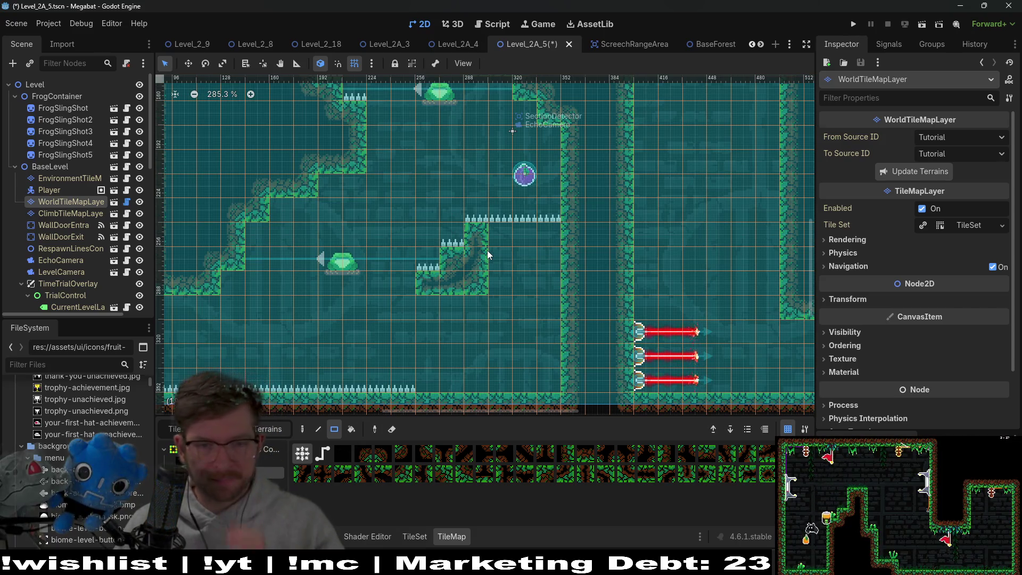
mouse_move(507, 246)
left_mouse_down()
mouse_move(436, 330)
mouse_move(480, 254)
left_mouse_up()
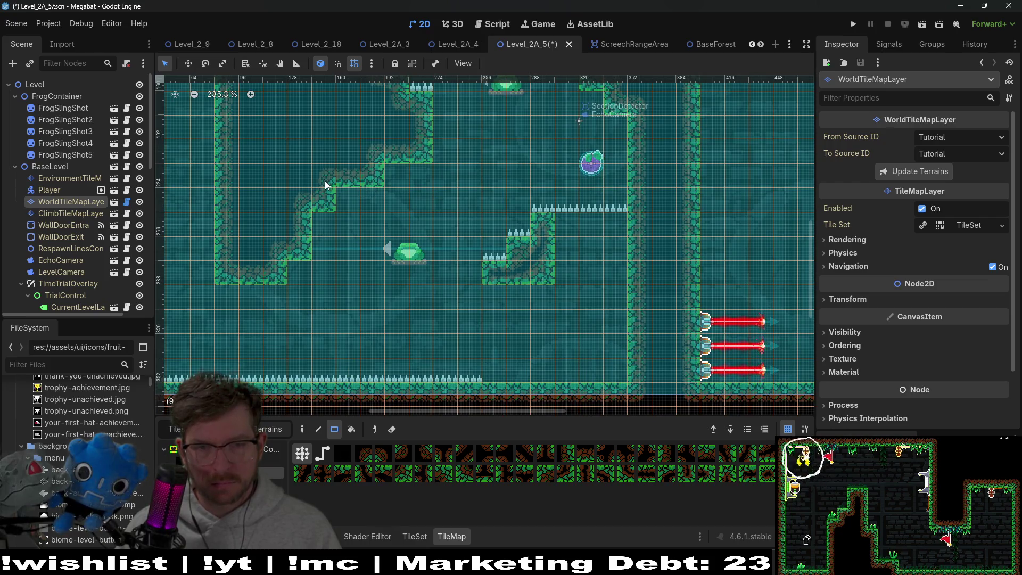
left_click_drag(325, 181, 495, 250)
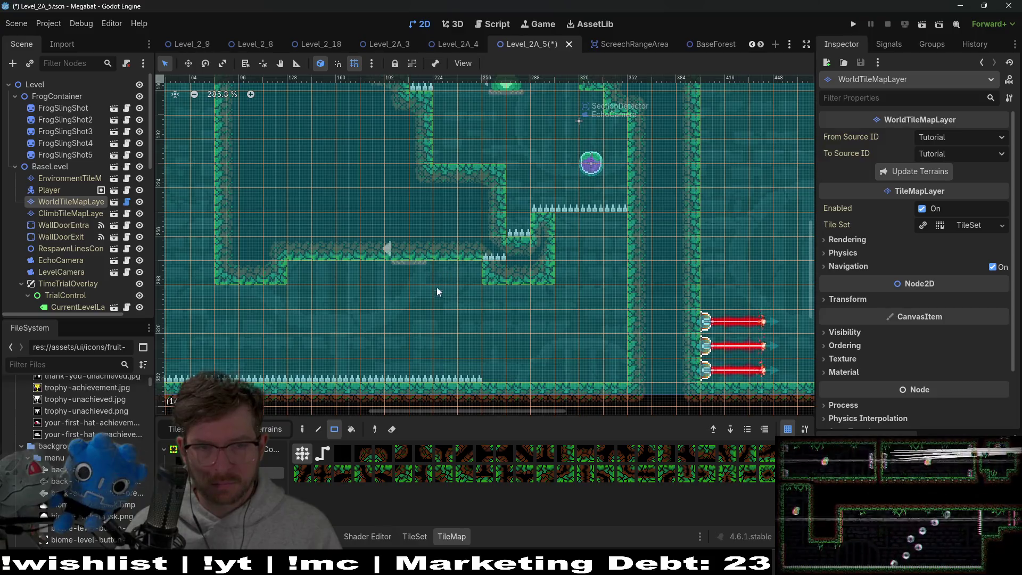
mouse_move(264, 189)
left_mouse_down()
mouse_move(448, 272)
mouse_move(510, 275)
left_mouse_up()
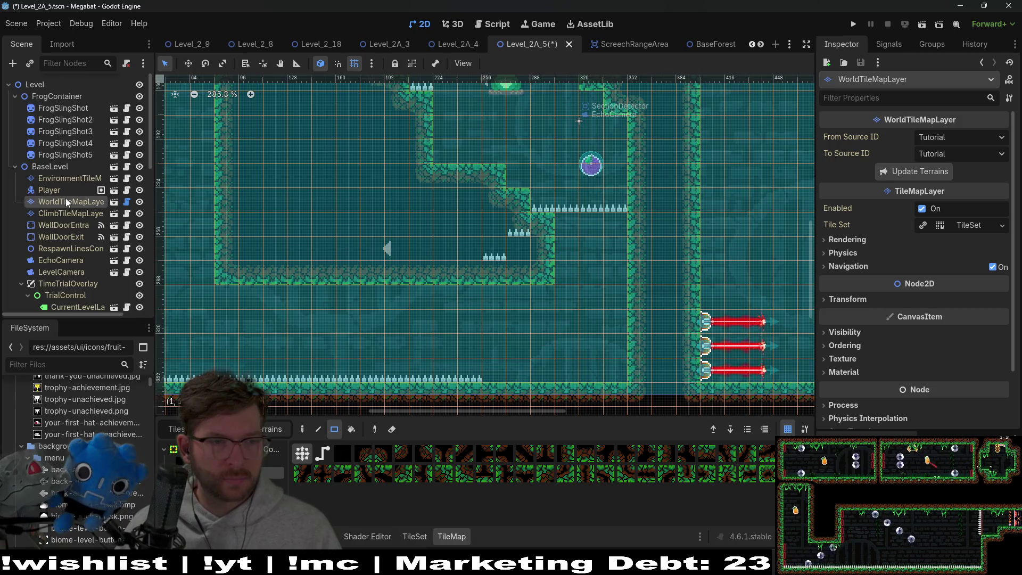
- Select FrogSlingShot and move it down into the lower room
scroll(66, 198, "down", 5)
scroll(75, 219, "up", 3)
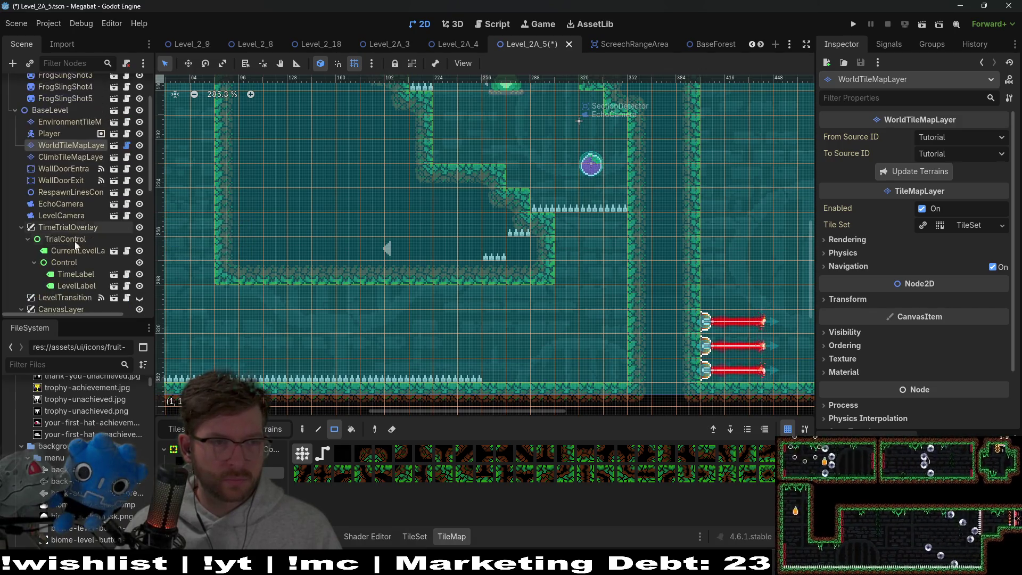
scroll(58, 182, "up", 3)
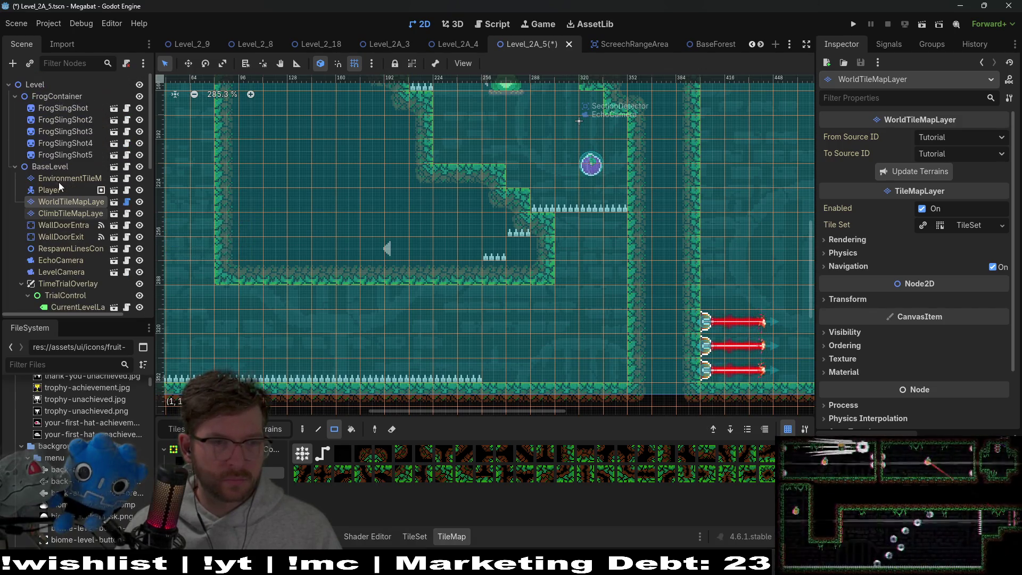
left_click(81, 214)
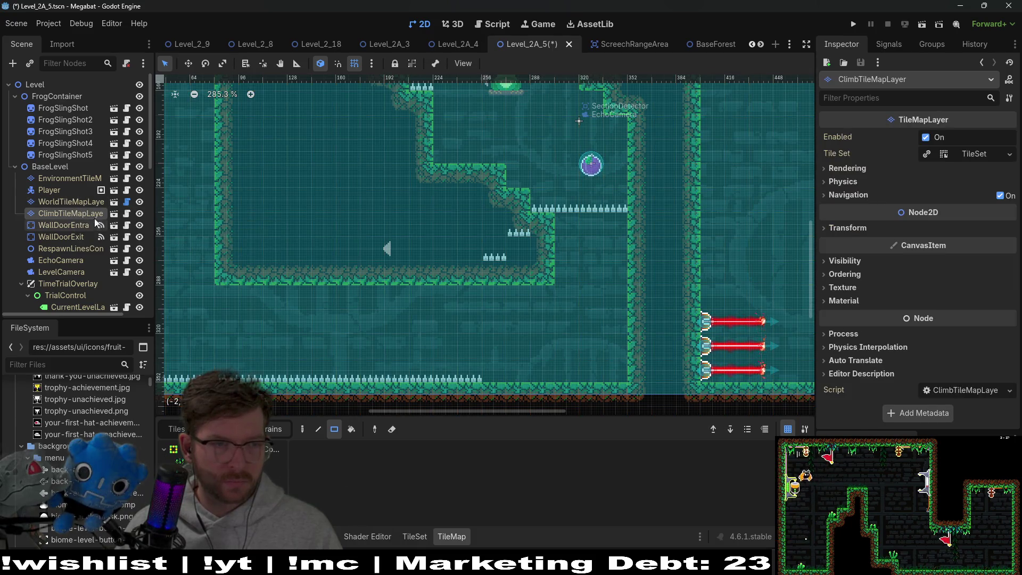
left_click(75, 109)
key("w")
mouse_move(394, 245)
left_mouse_down()
mouse_move(404, 304)
mouse_move(369, 325)
left_mouse_up()
- Move the frog far left beside the lower room's wall
scroll(369, 325, "up", 2)
left_click_drag(557, 326, 372, 325)
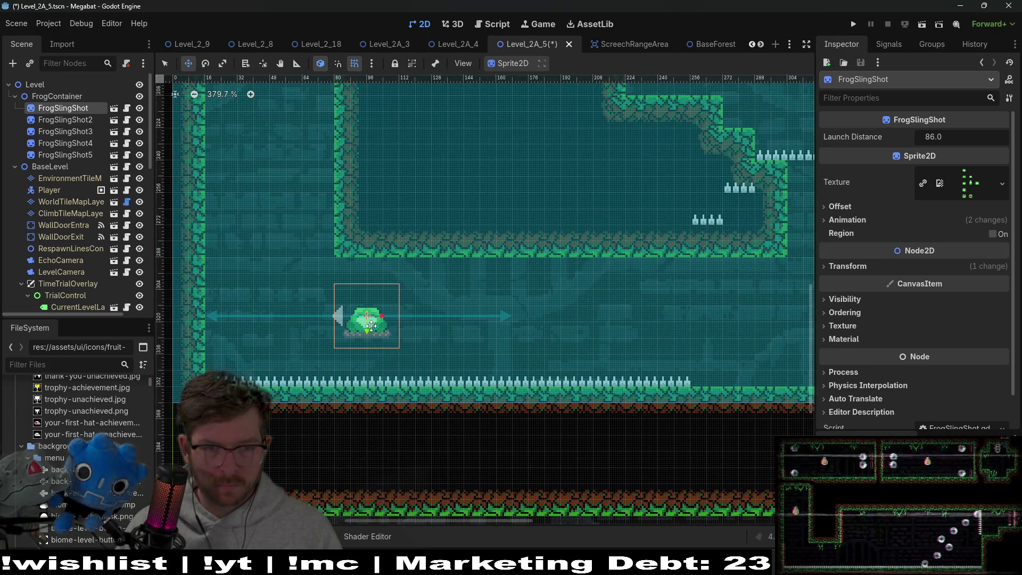
scroll(476, 311, "right", 3)
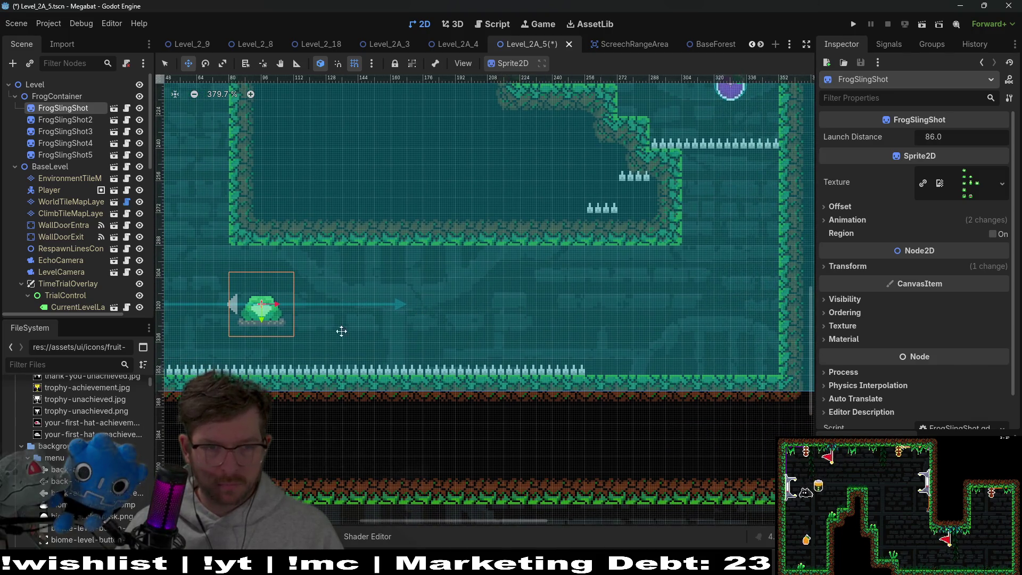
scroll(360, 336, "left", 3)
- Duplicate the frog and place FrogSlingShot6 on the upper-right ledge
key("ctrl+d")
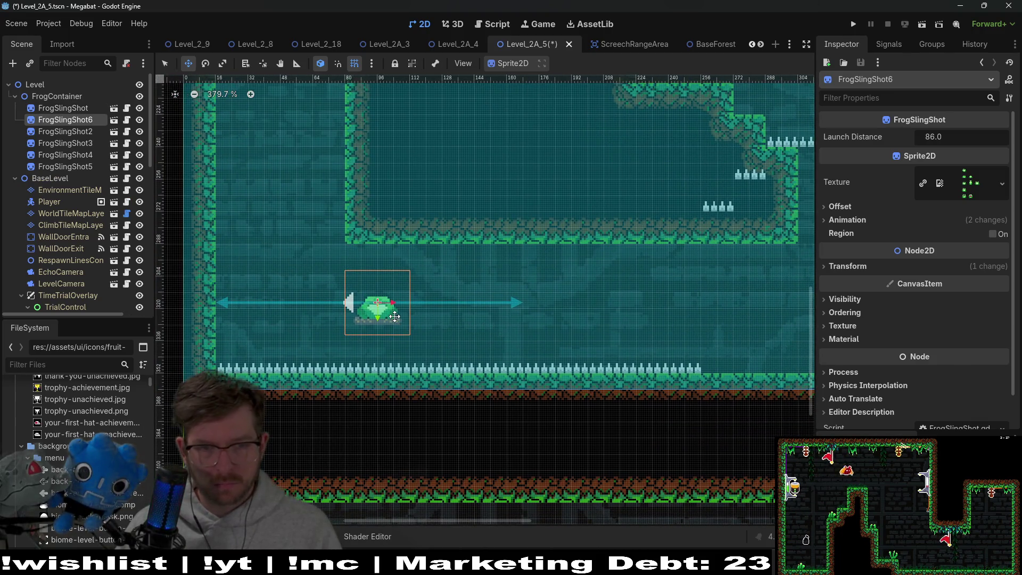
left_click_drag(376, 314, 671, 314)
scroll(671, 314, "right", 3)
left_click_drag(566, 314, 596, 310)
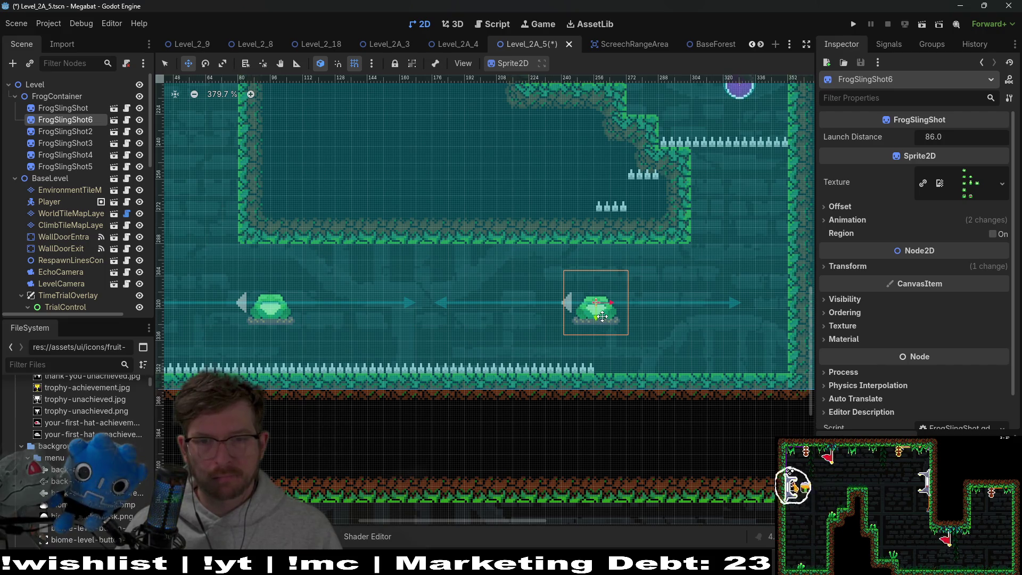
mouse_move(601, 316)
left_mouse_down()
mouse_move(757, 248)
mouse_move(743, 206)
left_mouse_up()
scroll(744, 207, "up", 5)
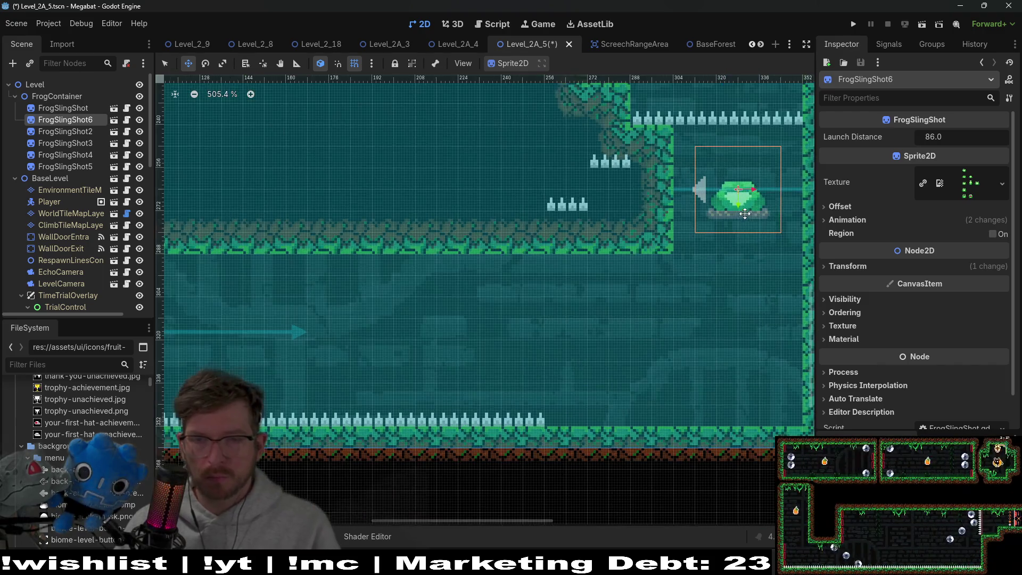
scroll(751, 209, "down", 2)
scroll(577, 306, "down", 8)
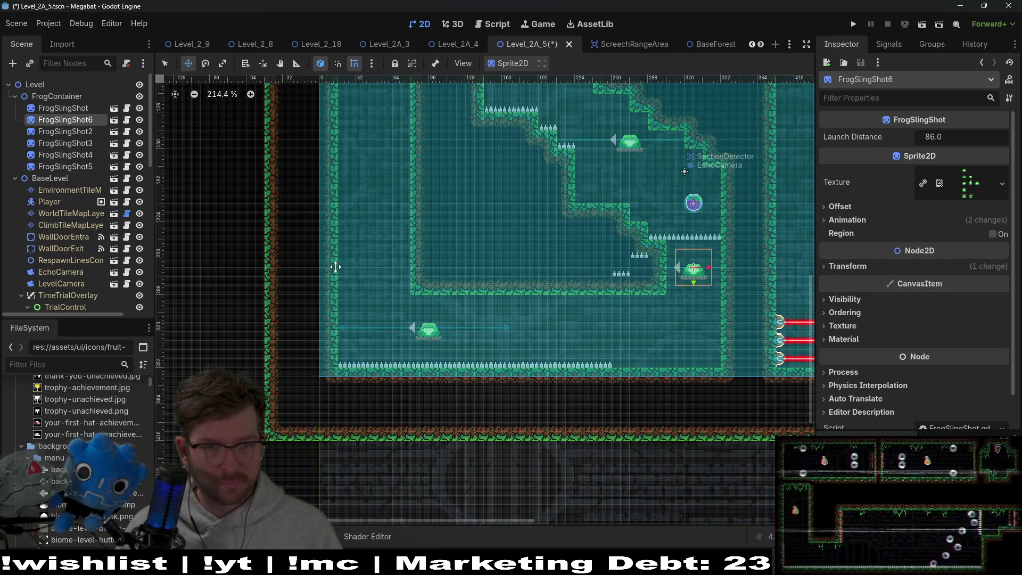
- Move the original FrogSlingShot further east along the lower corridor floor
left_click(63, 108)
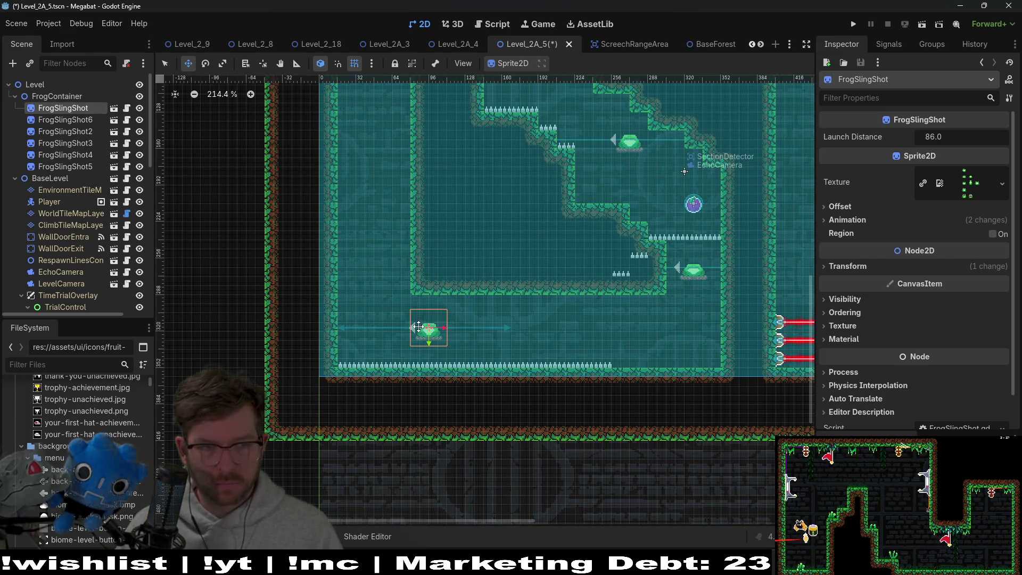
left_click(79, 122)
left_click(84, 110)
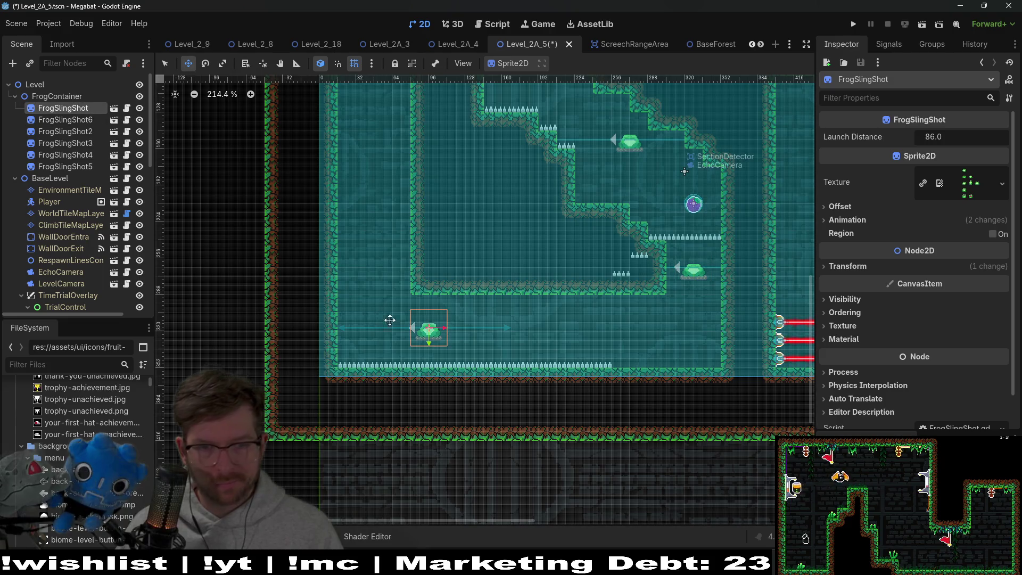
left_click_drag(503, 335, 583, 333)
scroll(598, 342, "up", 5)
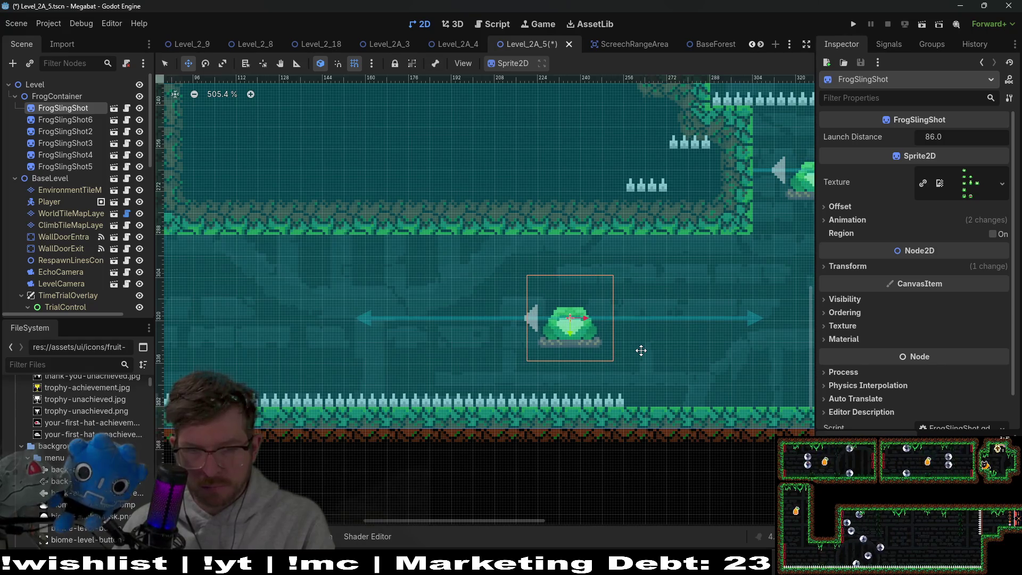
scroll(640, 350, "down", 3)
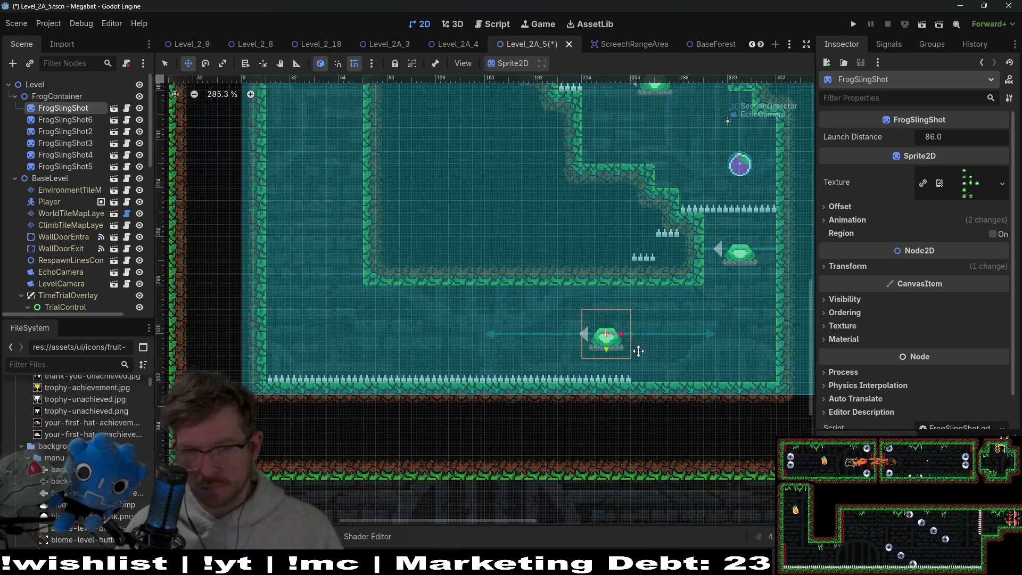
left_click_drag(636, 349, 542, 337)
mouse_move(338, 305)
left_mouse_down()
mouse_move(395, 303)
mouse_move(190, 279)
mouse_move(164, 338)
left_mouse_up()
scroll(95, 270, "down", 5)
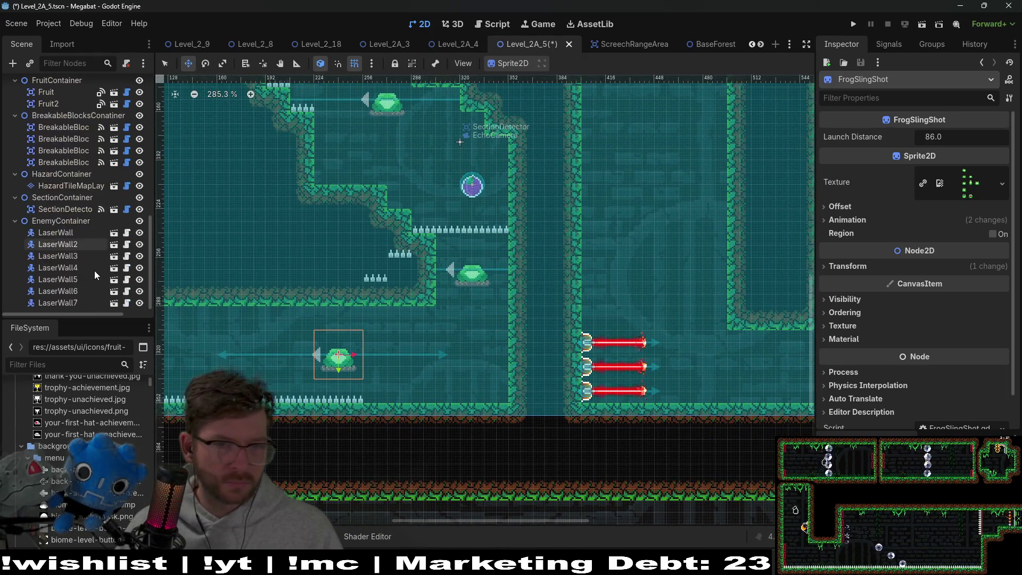
left_click(76, 188)
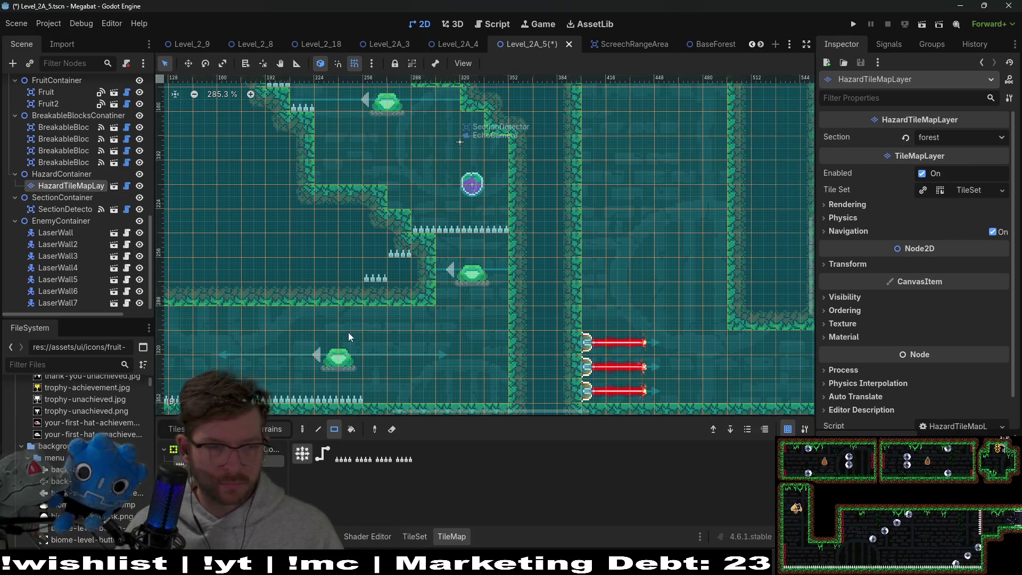
- Paint spikes along the ledge on HazardTileMapLayer
mouse_move(401, 203)
left_mouse_down()
mouse_move(366, 172)
mouse_move(333, 183)
left_mouse_up()
scroll(412, 224, "down", 5)
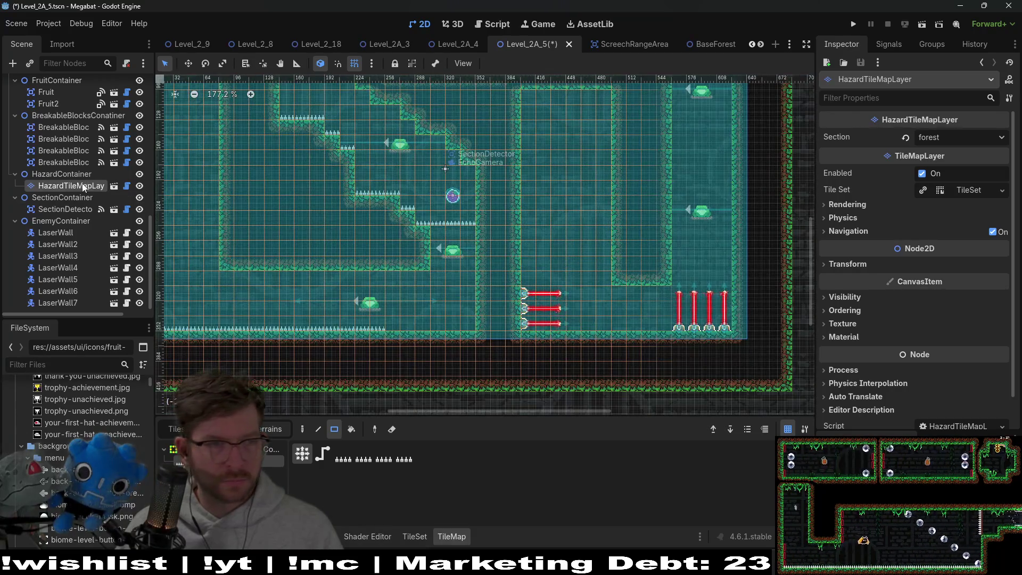
scroll(69, 174, "up", 10)
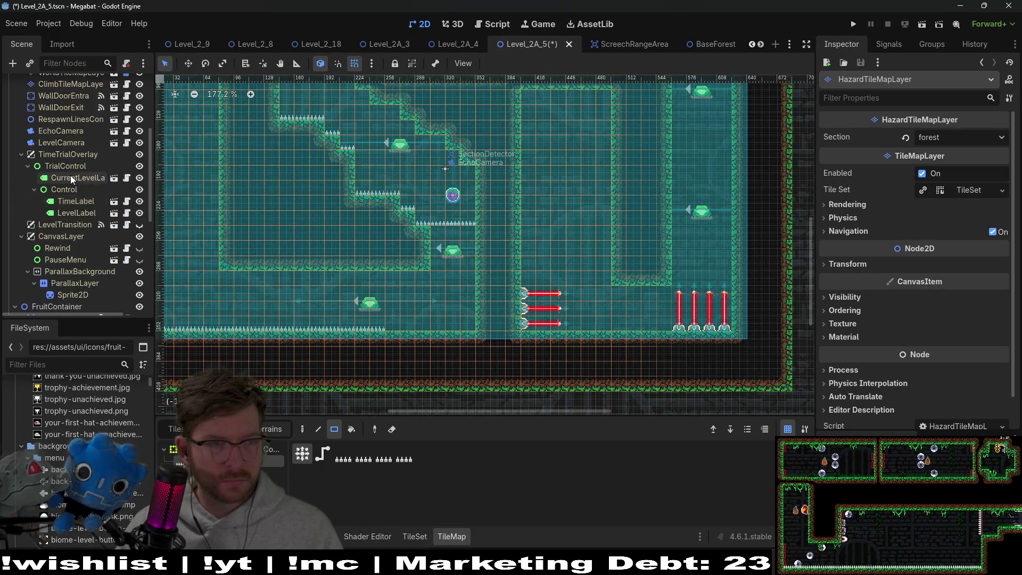
scroll(71, 178, "down", 10)
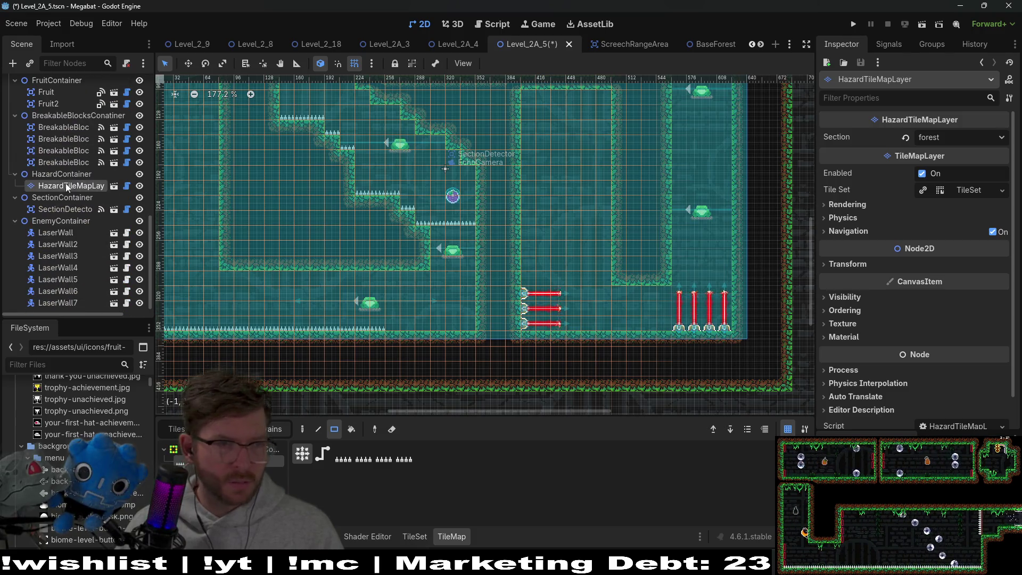
- Rename HazardContainer to TilemapContainer
left_click(74, 174)
double_click(74, 174)
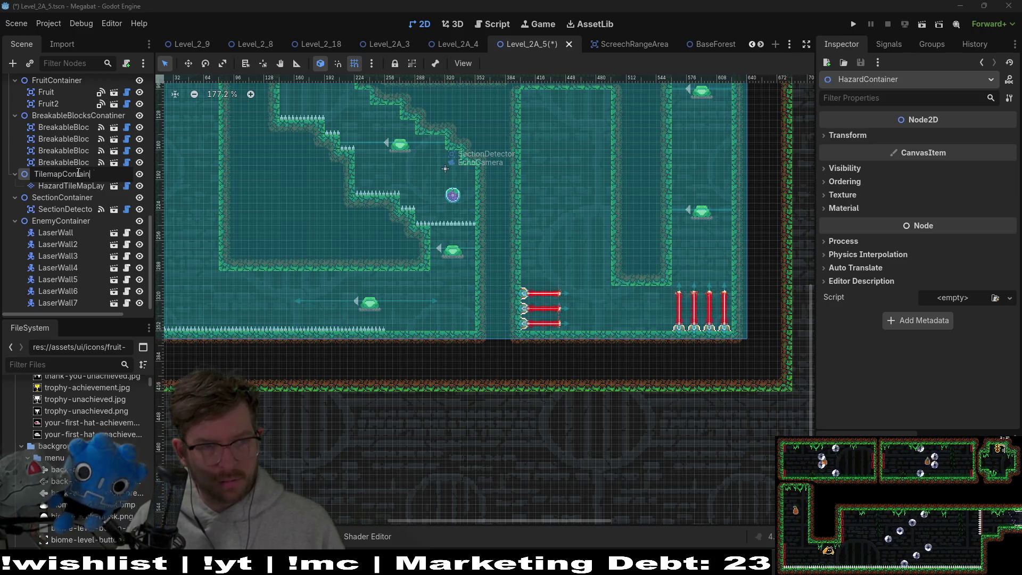
type("er")
key("Return")
- Instantiate the OneWayTileMapLayer scene as a child of TilemapContainer
right_click(78, 172)
left_click(127, 195)
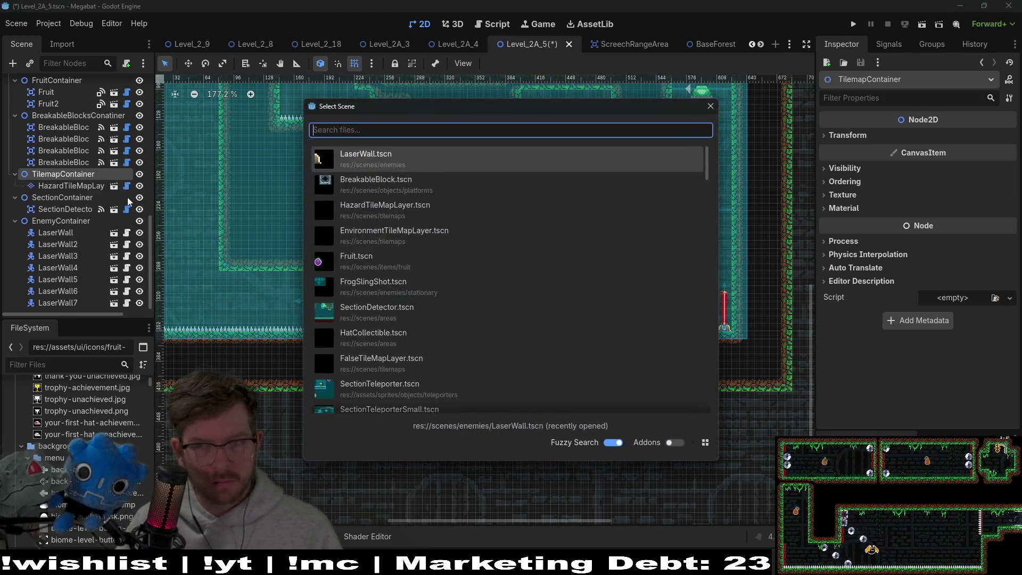
type("oneway")
key("Return")
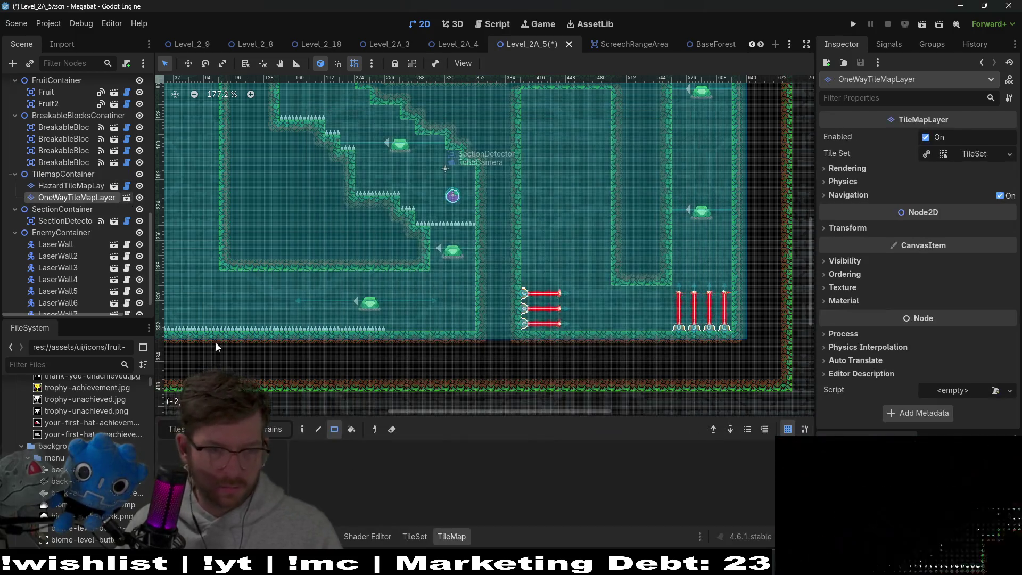
left_click(174, 430)
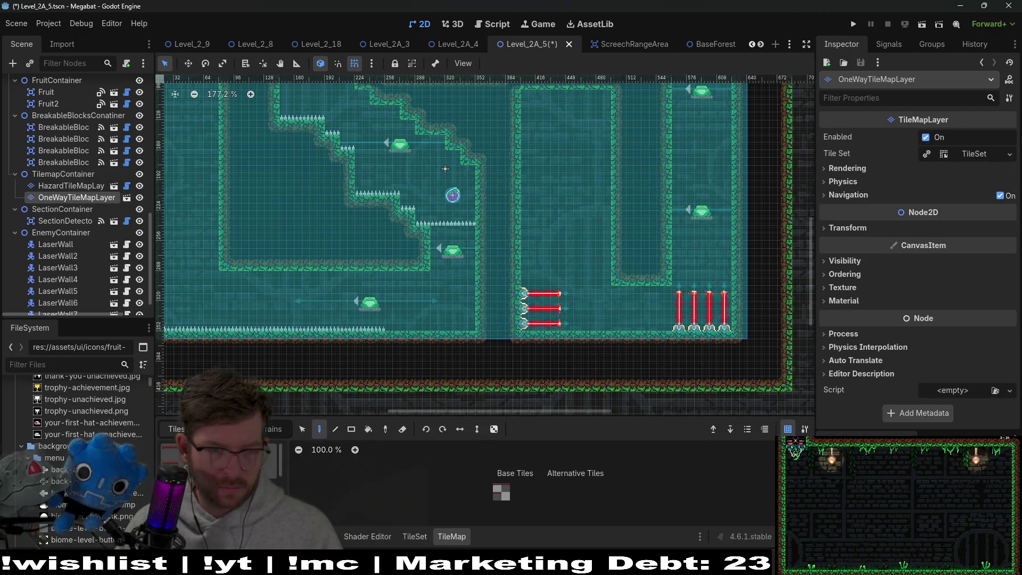
- Pick the one-way platform tile from the atlas and zoom into the level
left_click(495, 489)
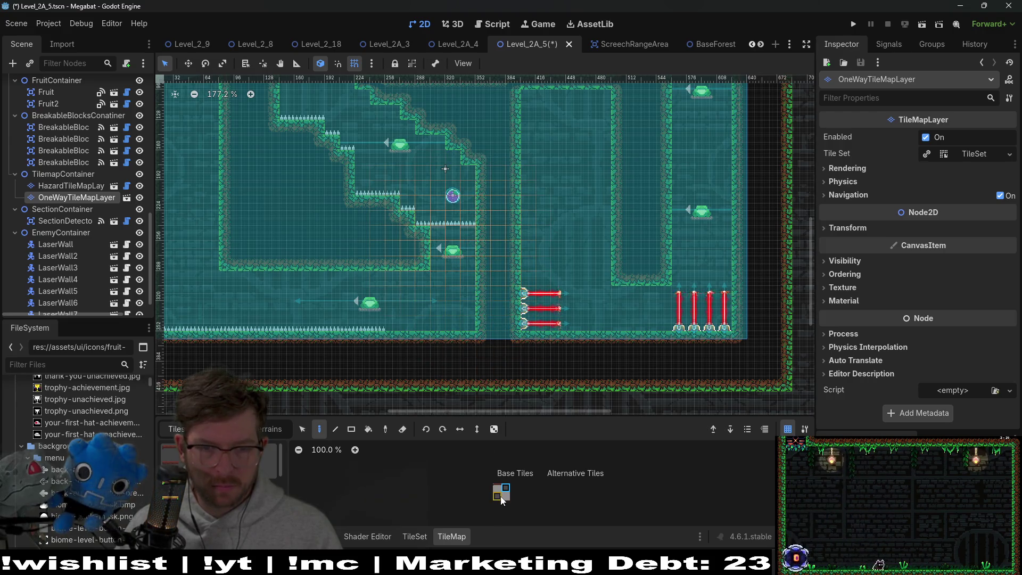
scroll(454, 240, "up", 5)
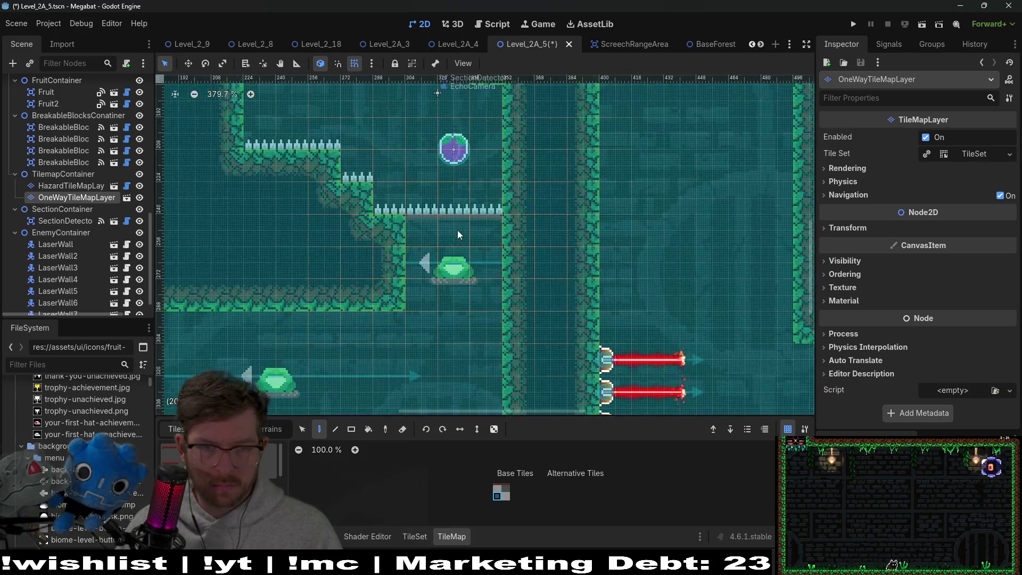
scroll(426, 230, "up", 1)
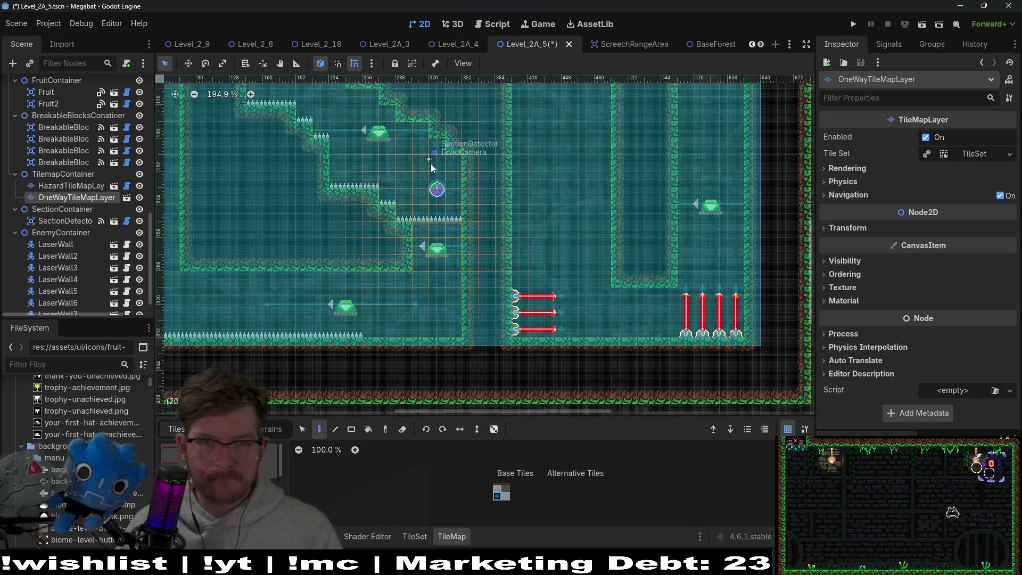
scroll(435, 228, "up", 3)
scroll(442, 226, "up", 2)
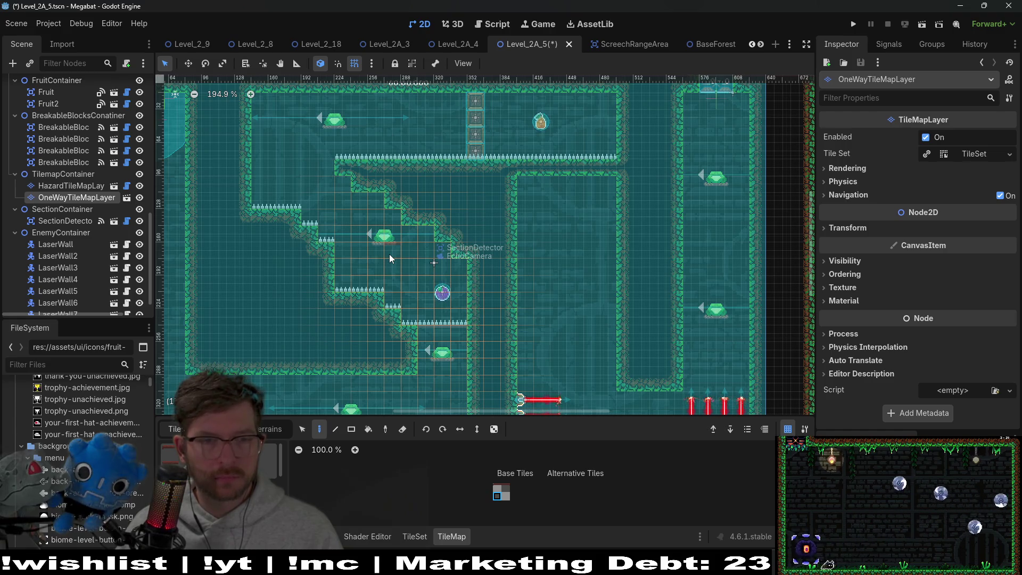
scroll(455, 285, "up", 1)
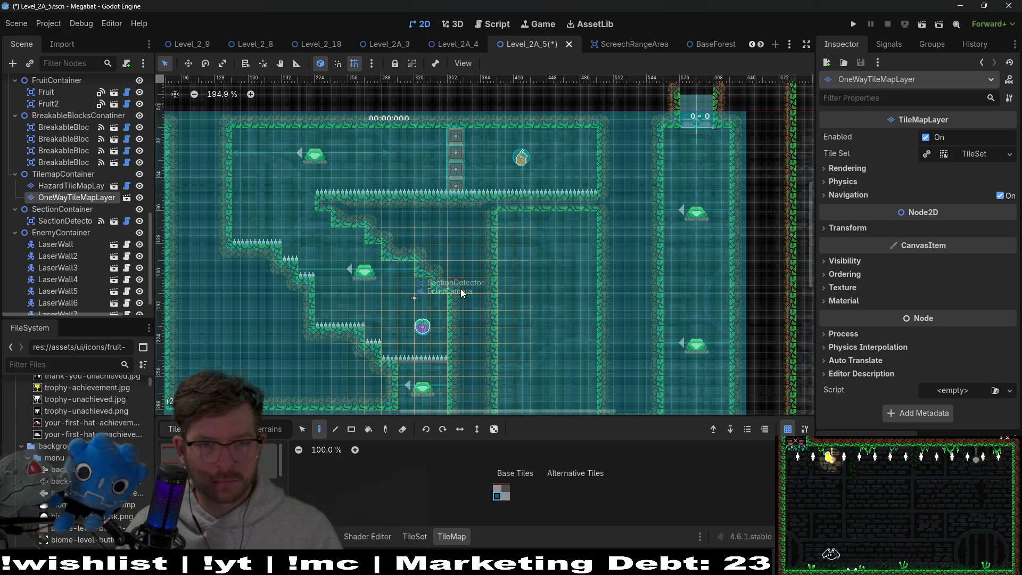
scroll(82, 145, "up", 8)
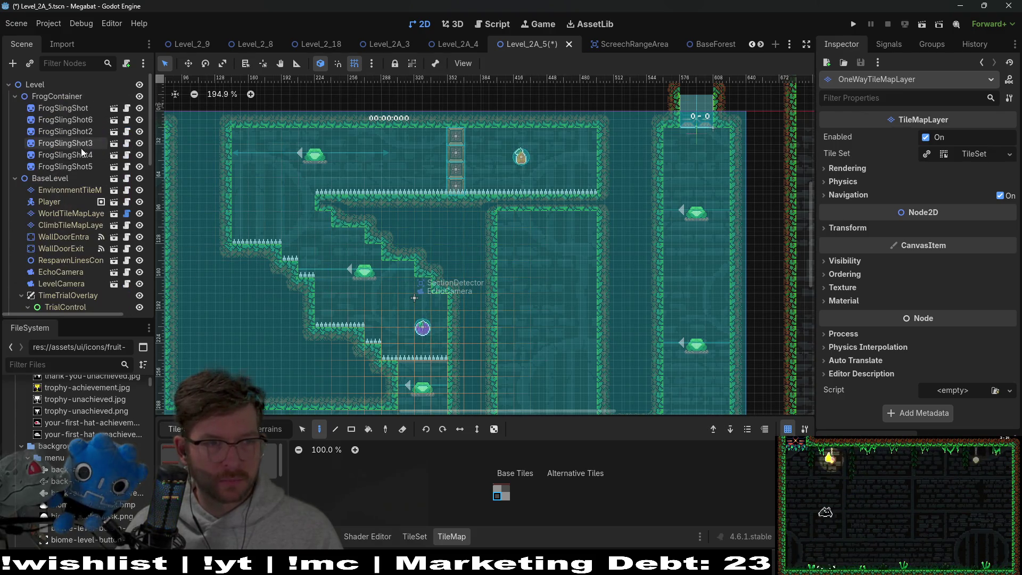
left_click(85, 214)
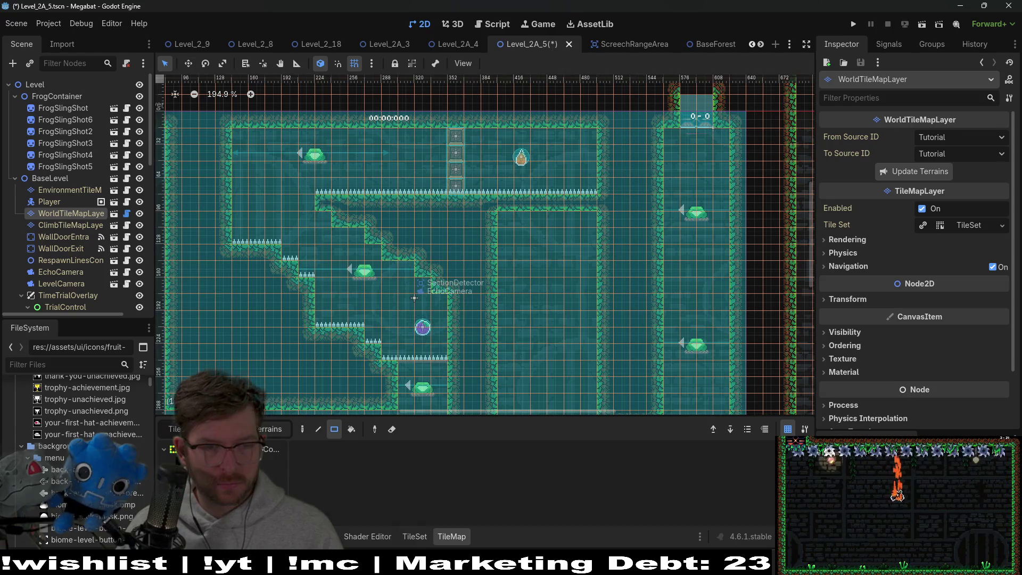
- Paint wall terrain in rectangles over the staircase so the stepped inner walls become rectangular blocks
left_click(264, 429)
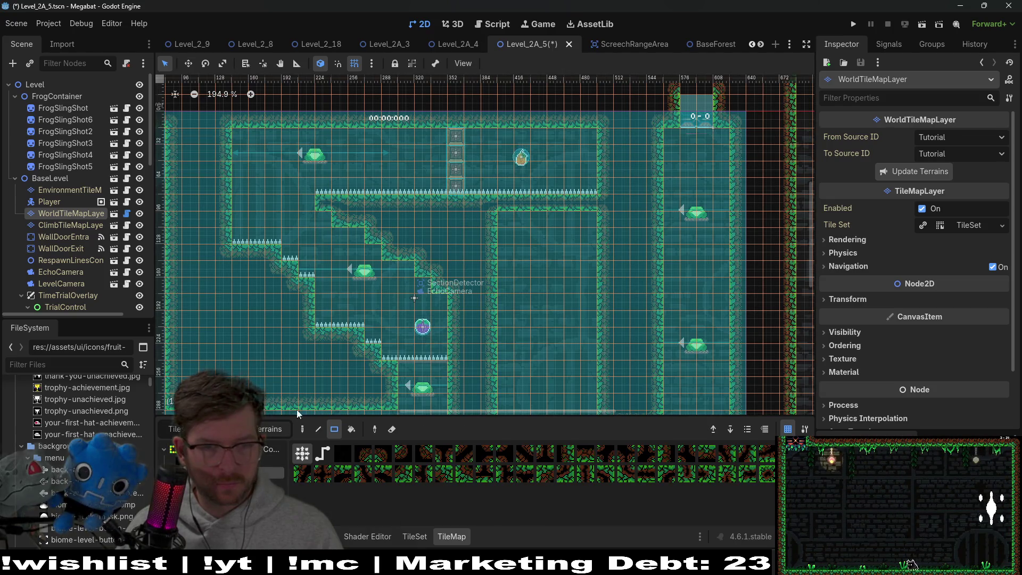
left_click_drag(436, 291, 441, 293)
mouse_move(404, 261)
left_mouse_down()
mouse_move(440, 255)
mouse_move(442, 272)
left_mouse_up()
scroll(392, 268, "down", 2)
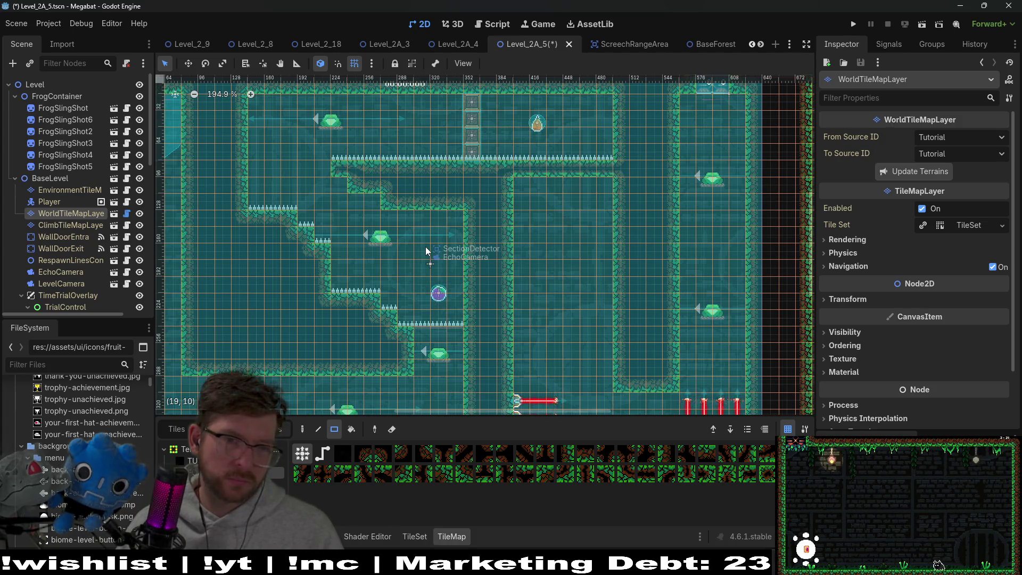
left_click_drag(255, 216, 332, 280)
left_click_drag(334, 165, 384, 201)
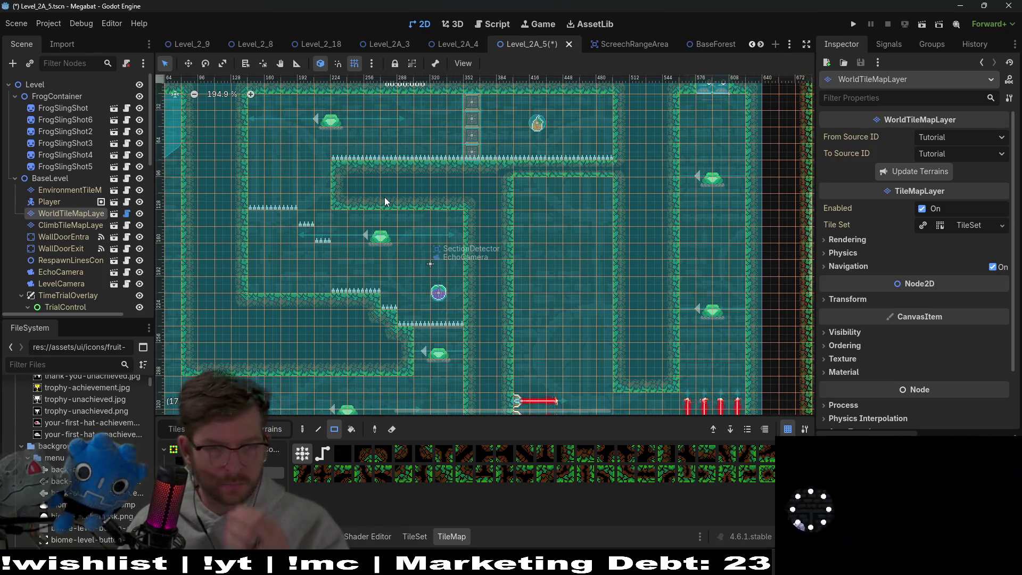
scroll(88, 229, "down", 10)
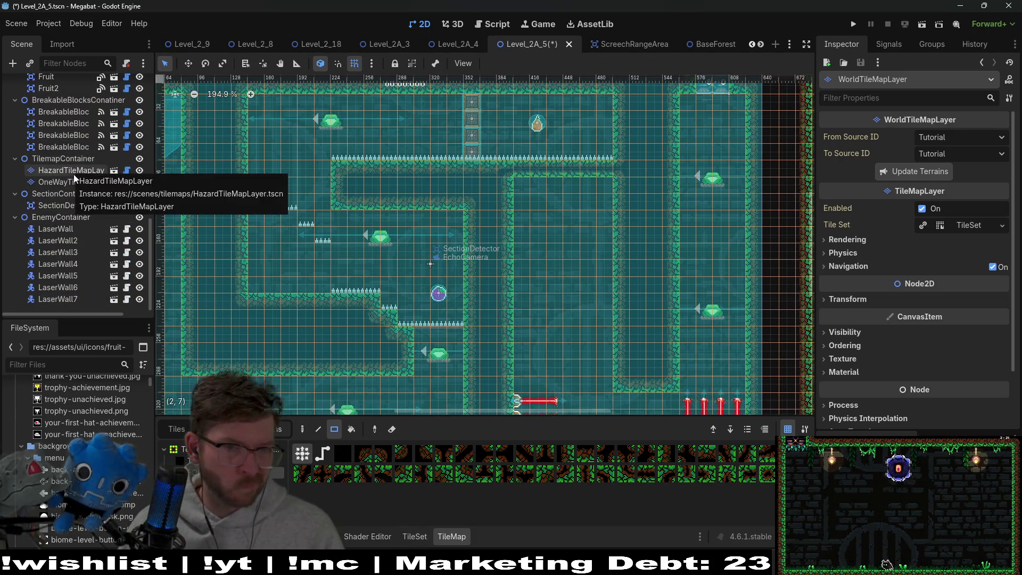
- Switch to the HazardTileMapLayer, then select the middle frog slingshot
left_click(72, 170)
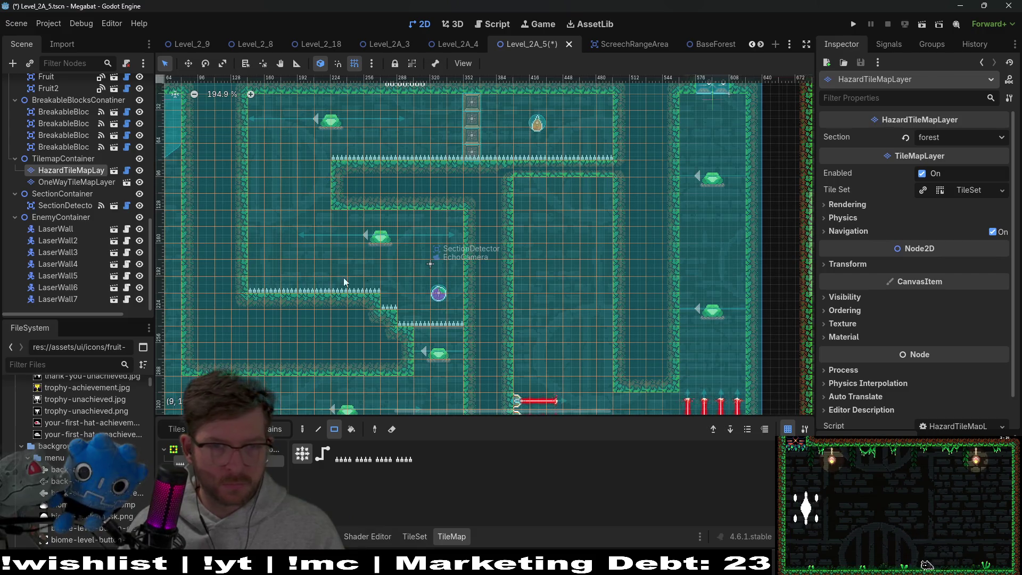
scroll(39, 174, "up", 10)
left_click(90, 133)
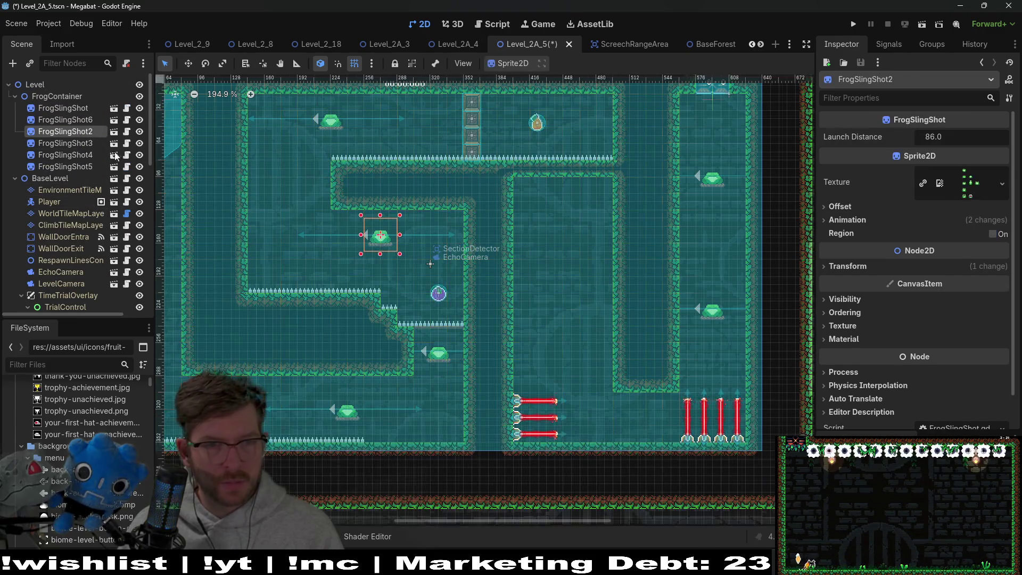
- Nudge the middle frog slingshot left and down, then slightly right, into place
scroll(391, 254, "up", 4)
key("w")
key("Left")
key("Left")
key("Left")
key("Down")
key("Down")
key("Down")
key("Down")
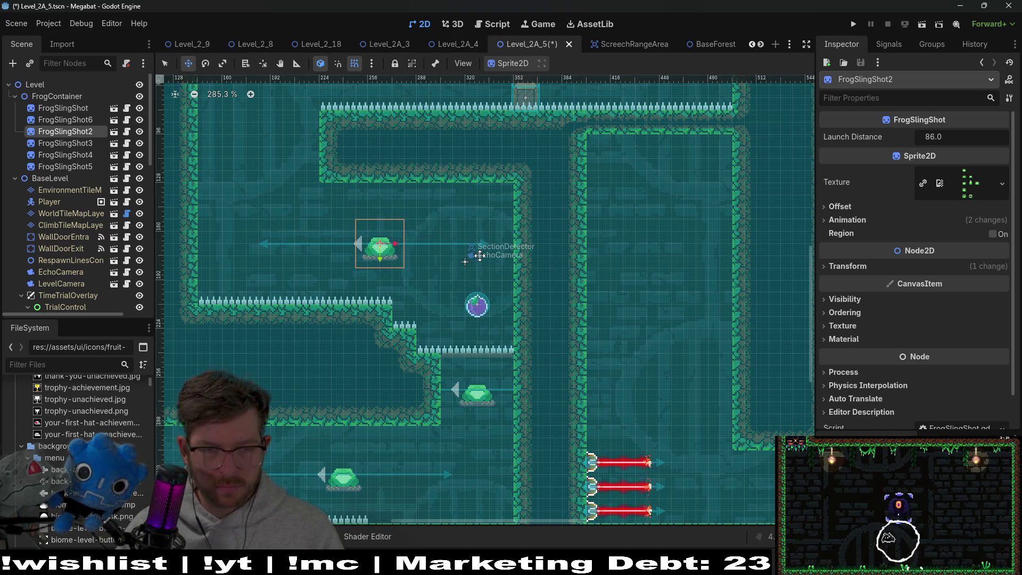
scroll(475, 255, "down", 5)
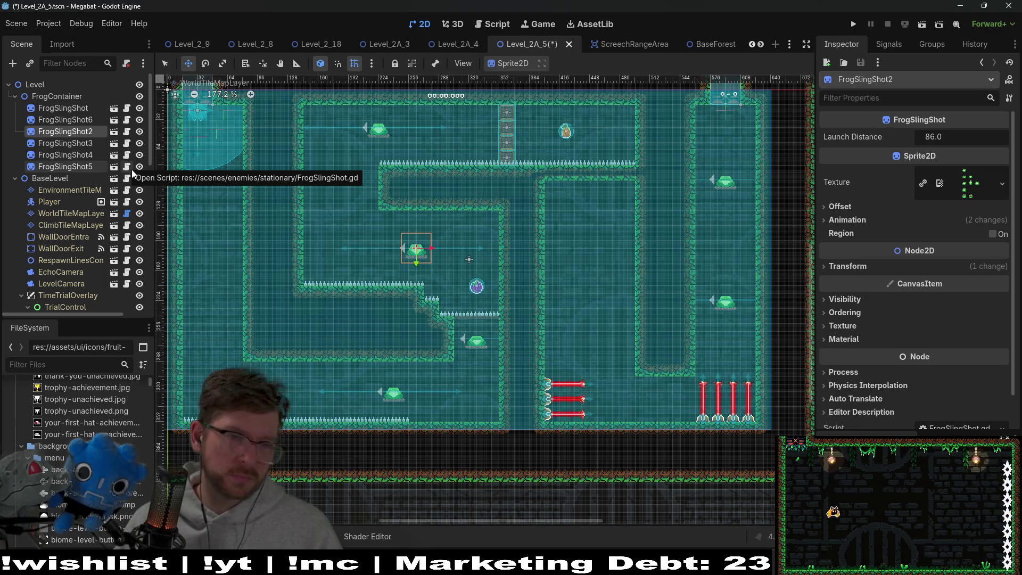
key("Right")
key("Right")
key("Right")
key("Right")
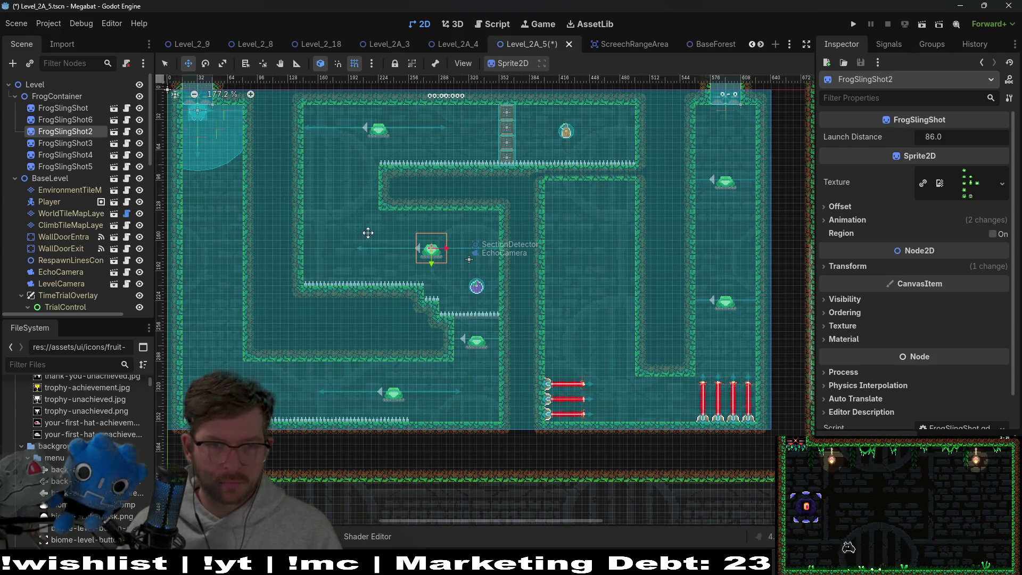
scroll(452, 255, "up", 7)
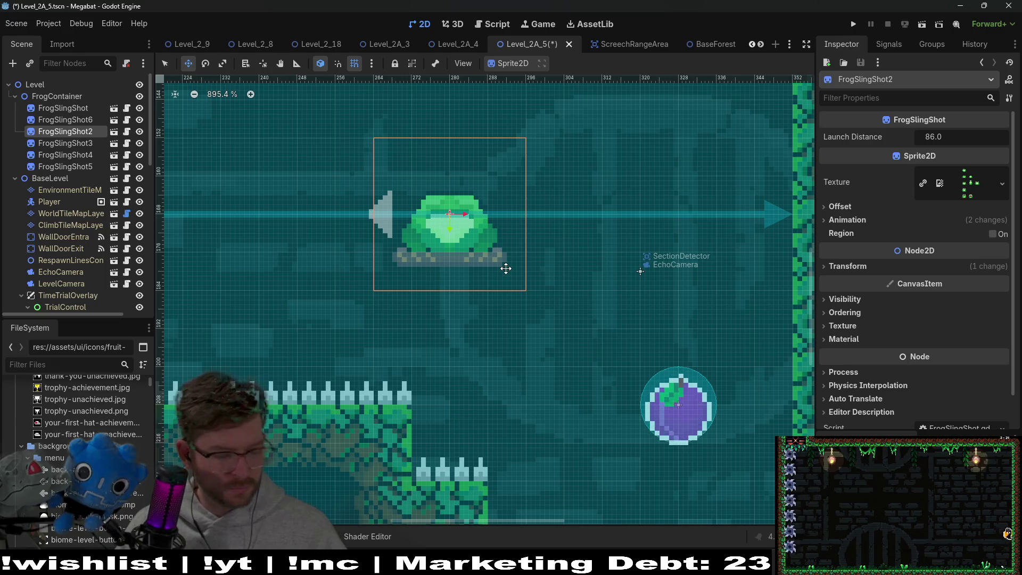
scroll(436, 245, "down", 5)
scroll(426, 239, "left", 3)
scroll(405, 250, "up", 3)
scroll(410, 253, "left", 1)
- Duplicate the frog and move the copy into the upper-left corridor
key("ctrl+d")
mouse_move(443, 289)
left_mouse_down()
mouse_move(445, 239)
mouse_move(422, 207)
mouse_move(354, 186)
left_mouse_up()
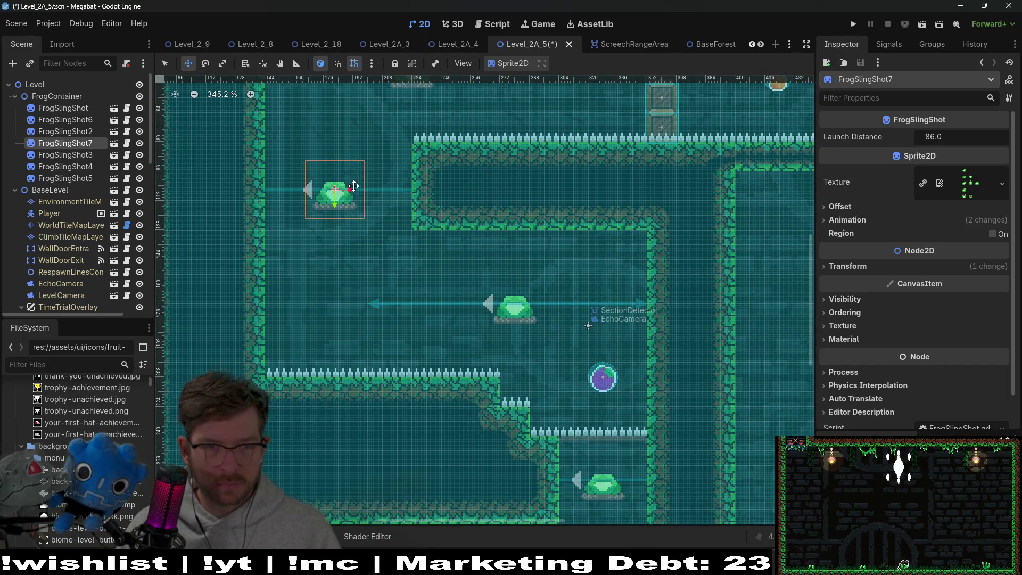
scroll(354, 186, "down", 5)
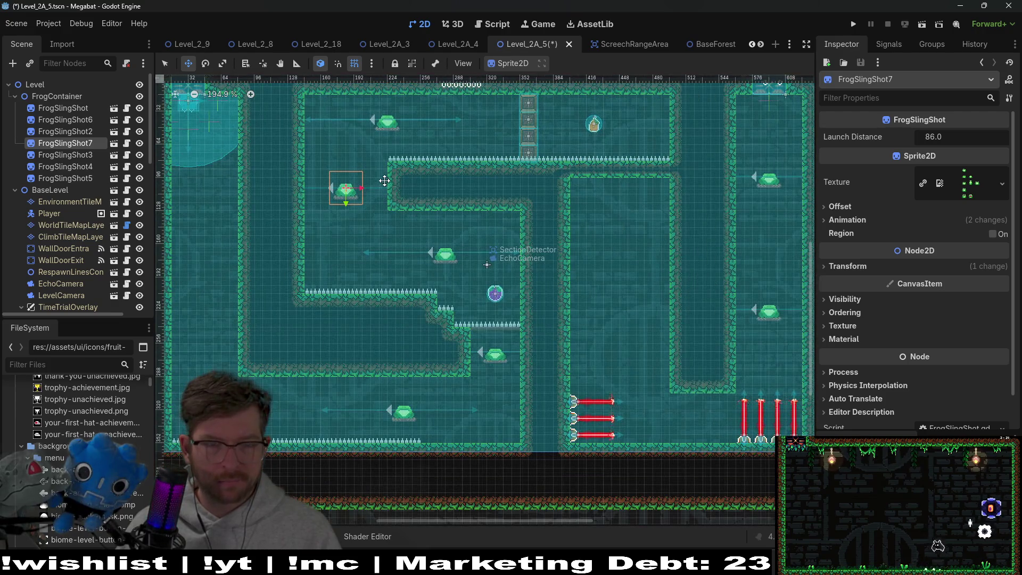
scroll(373, 200, "up", 6)
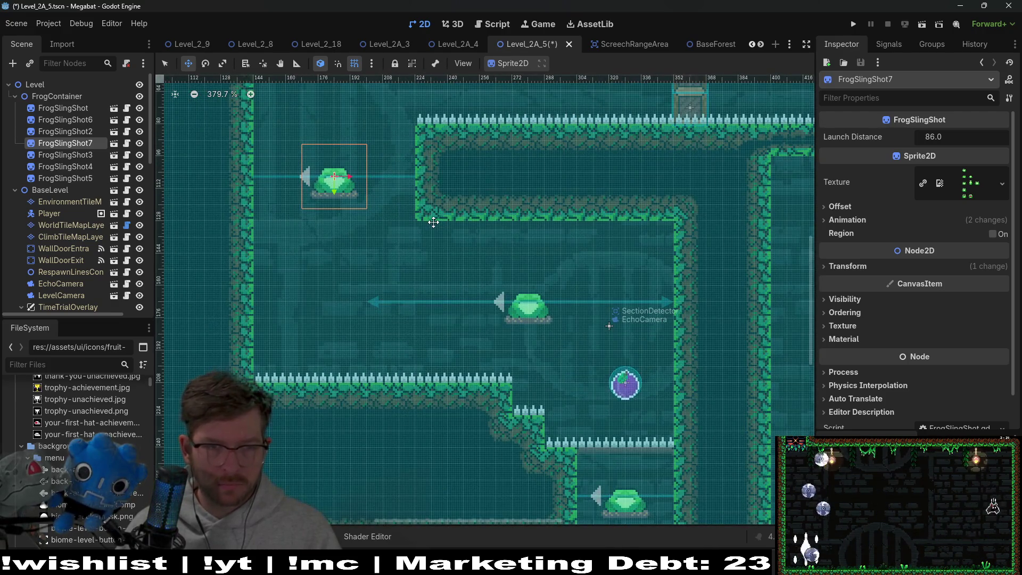
key("Up")
key("Up")
key("Up")
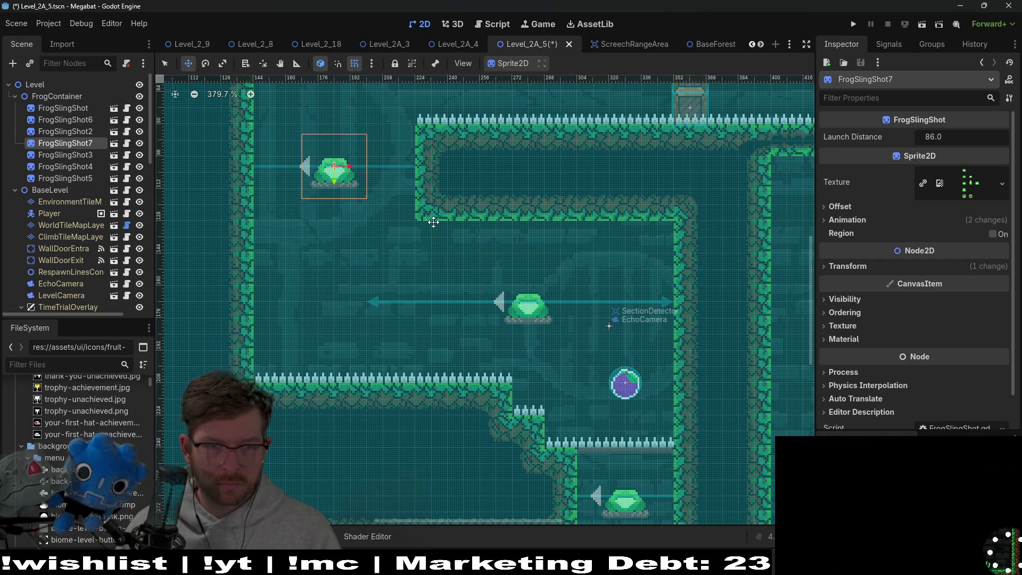
key("Down")
key("Down")
key("Down")
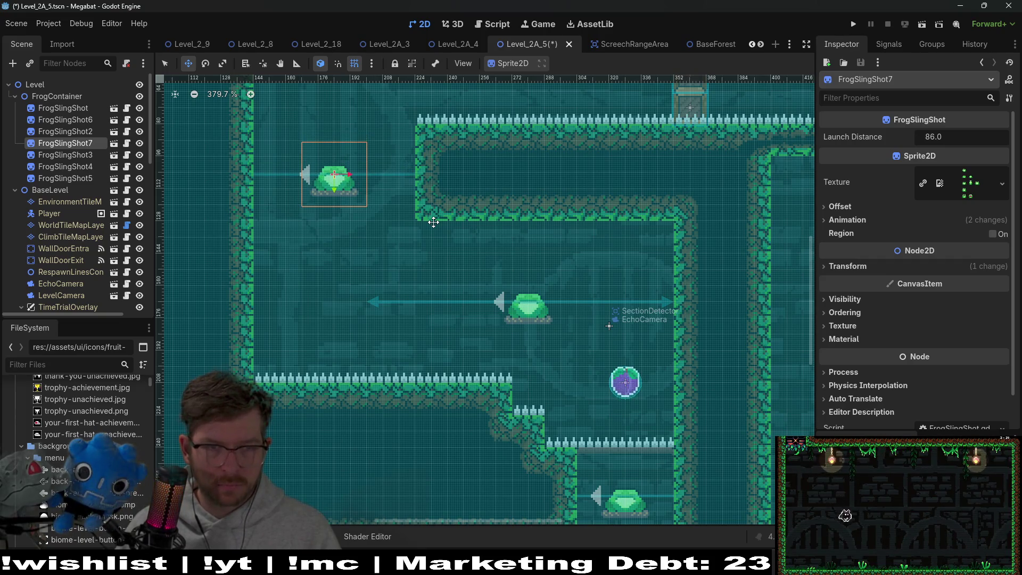
scroll(446, 222, "down", 5)
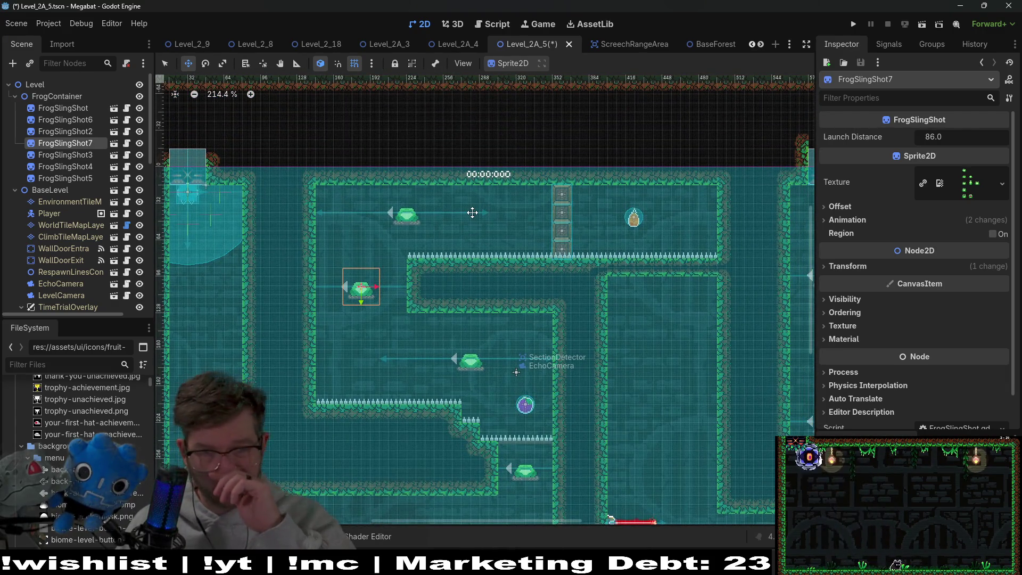
- Select the frog in the top corridor, then save the scene and run the level
left_click(83, 156)
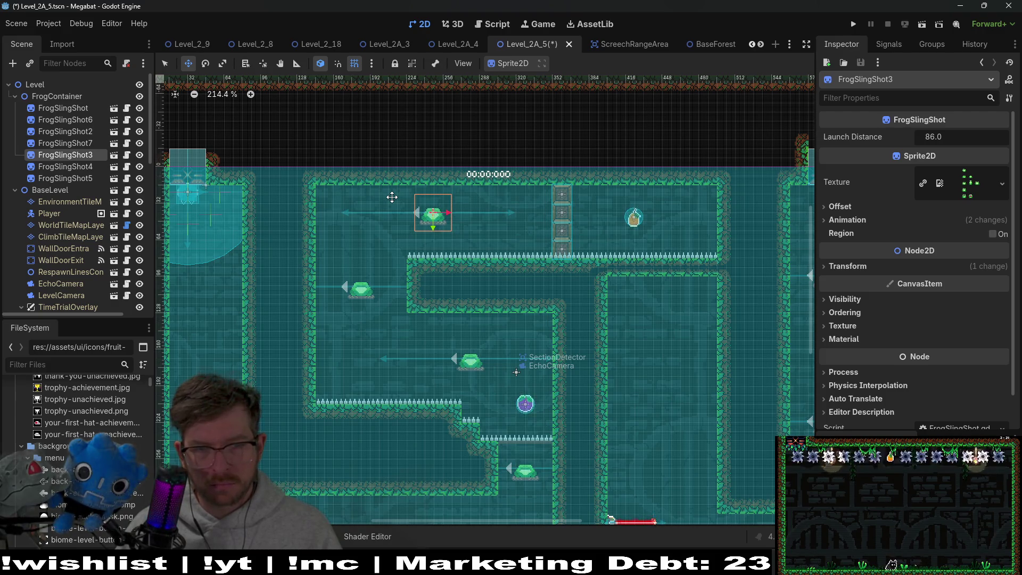
scroll(410, 199, "up", 3)
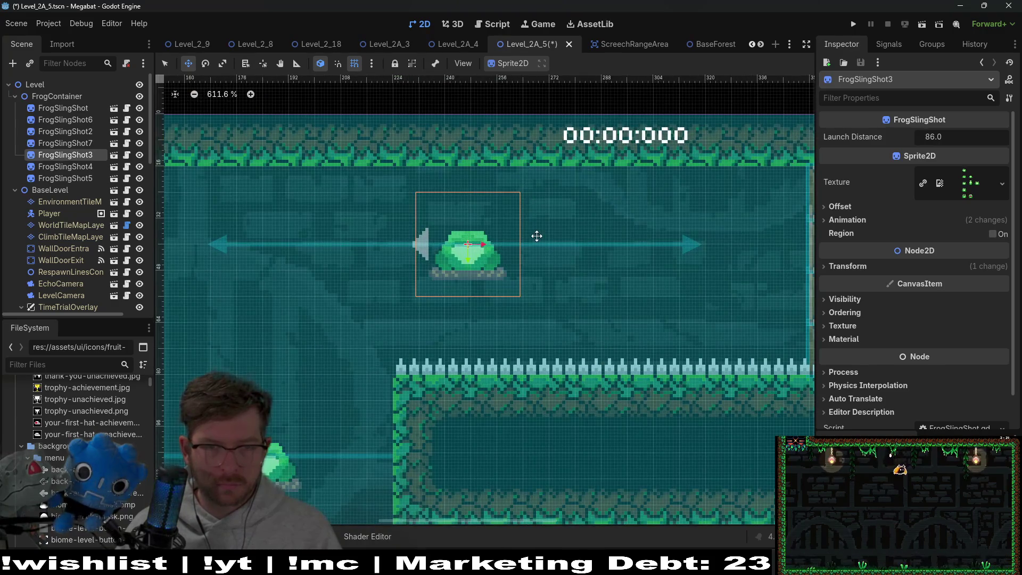
scroll(537, 236, "down", 5)
scroll(536, 236, "down", 3)
left_click(928, 24)
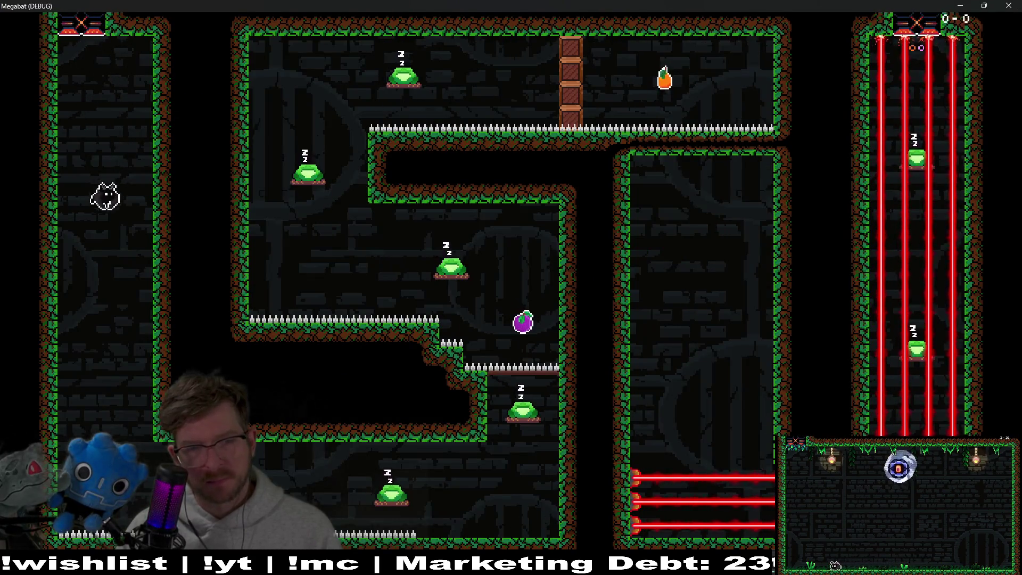
- Playtest the level with two sonar pings to wake the frogs, then quit with F8
left_click(105, 197)
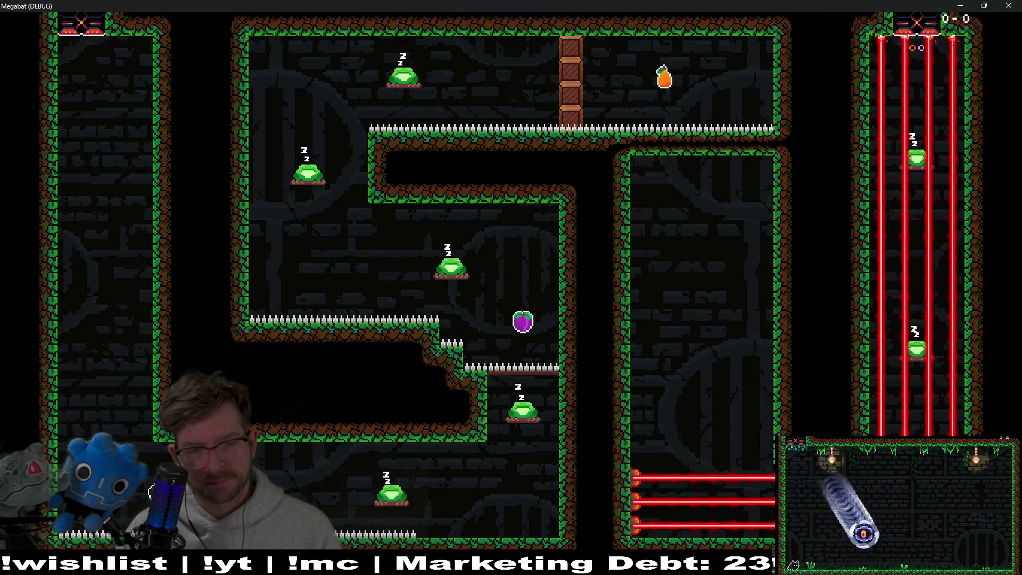
key("space")
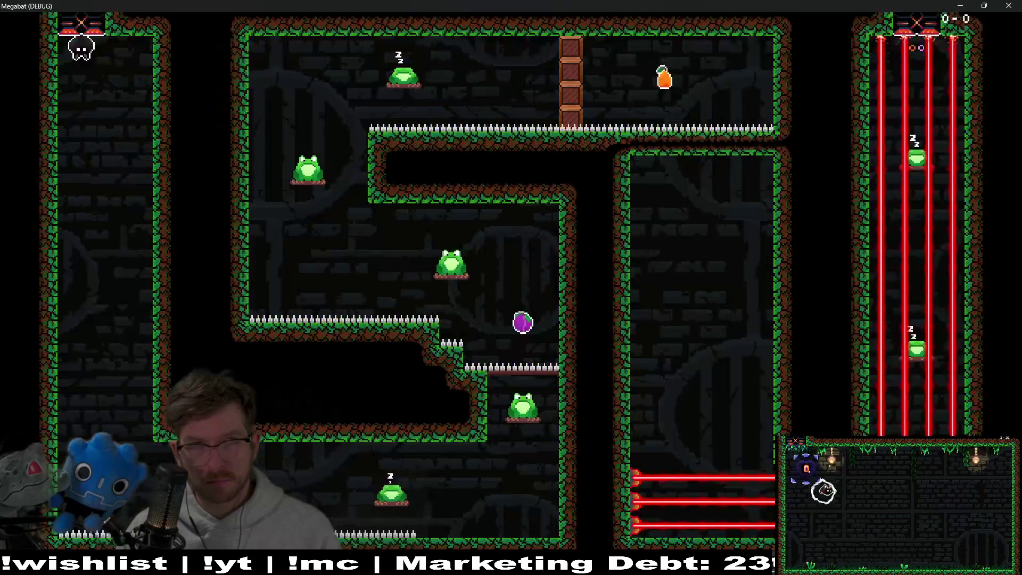
left_click(98, 193)
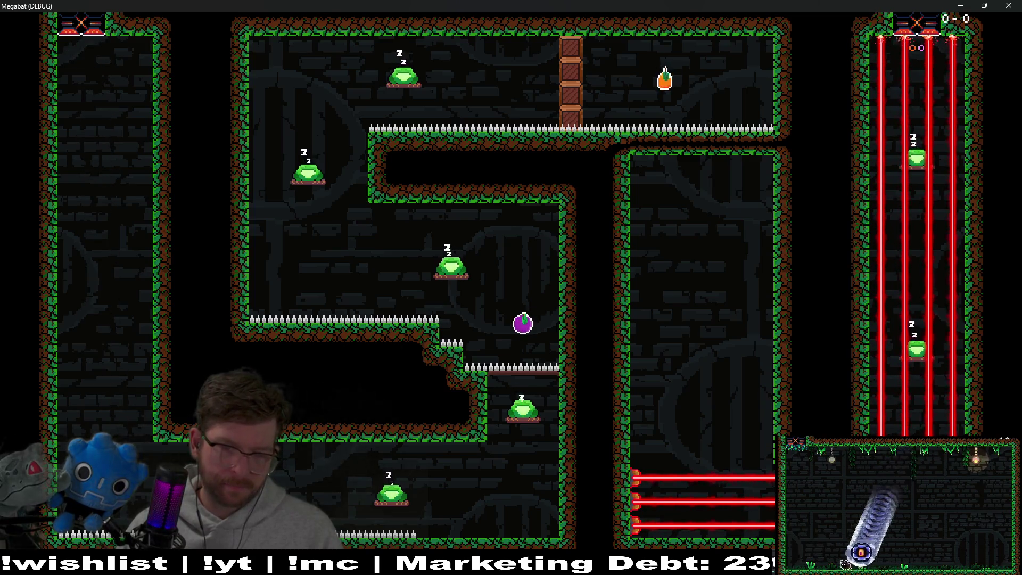
key("space")
key("space")
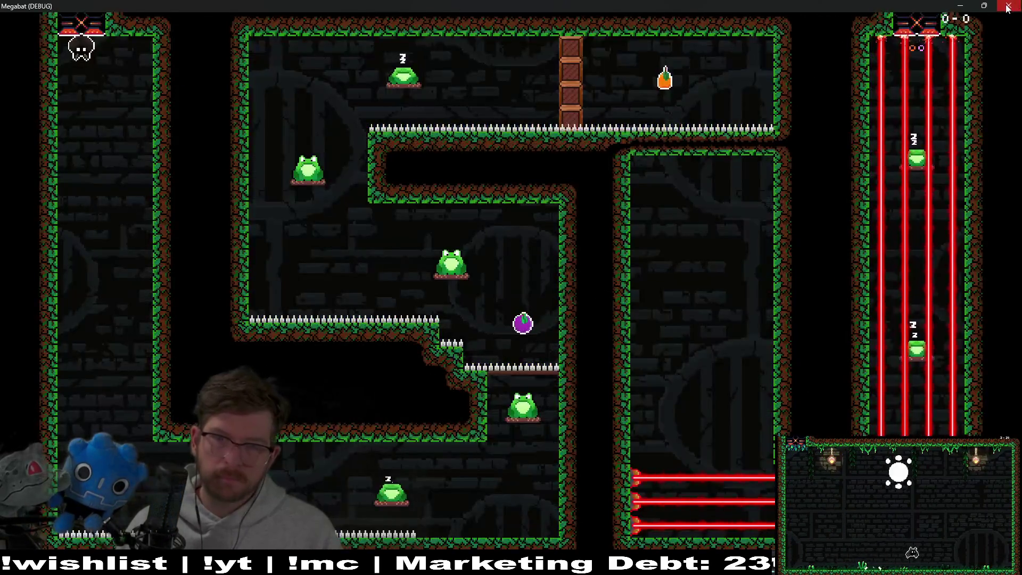
key("F8")
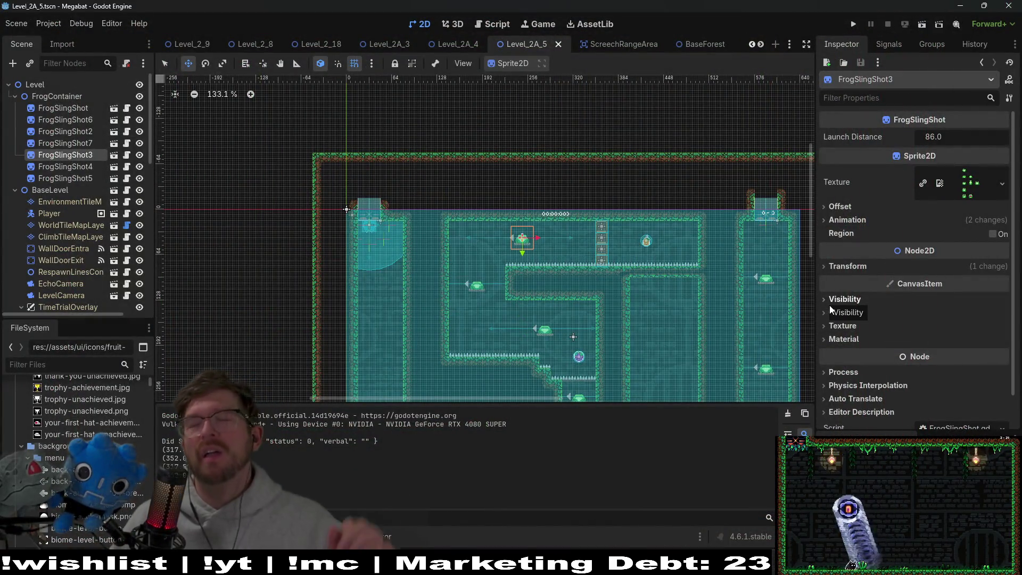
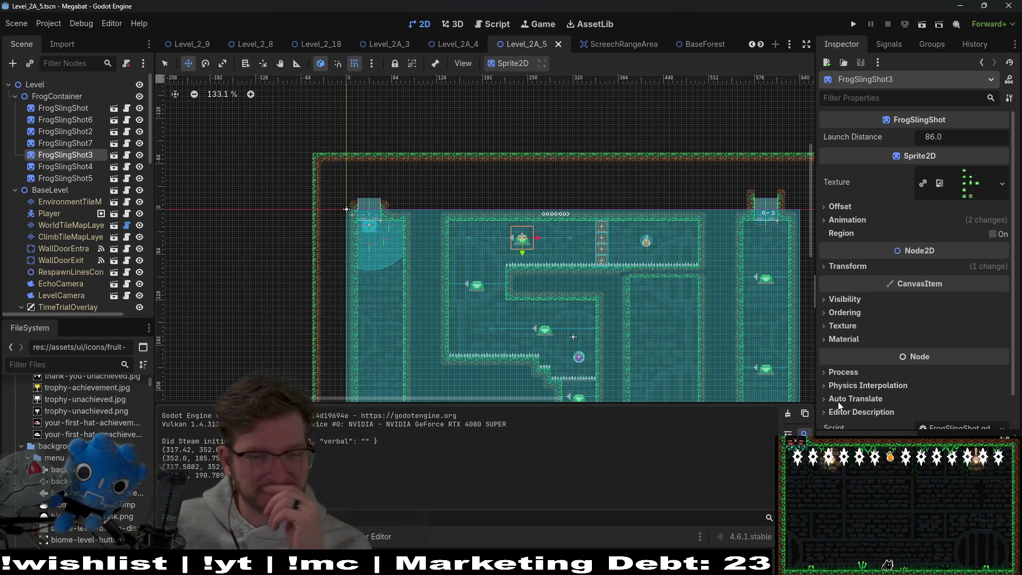
- Delete the OneWayTileMapLayer node from Level_2A_5
scroll(572, 371, "down", 4)
scroll(574, 370, "up", 13)
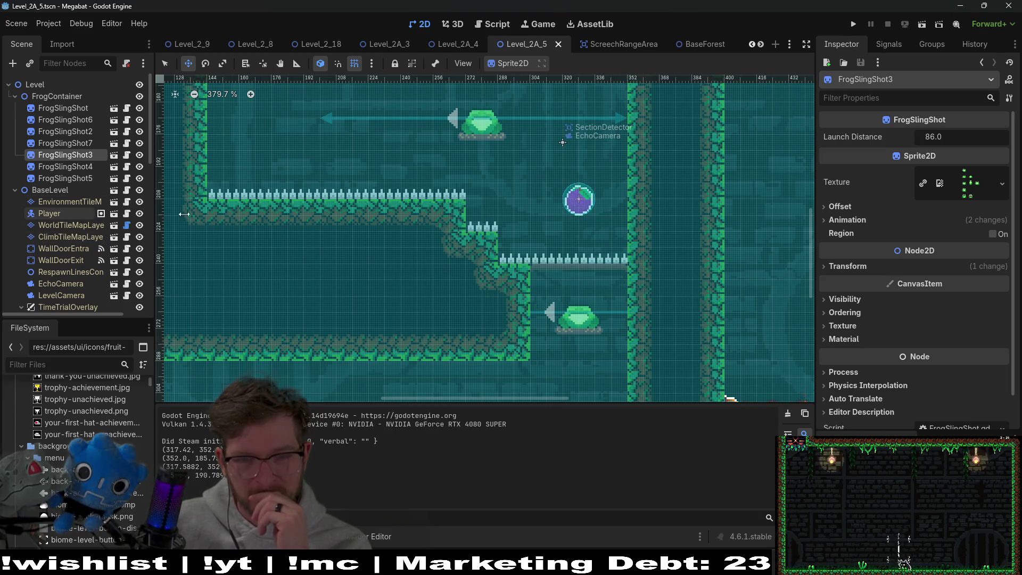
scroll(594, 287, "down", 5)
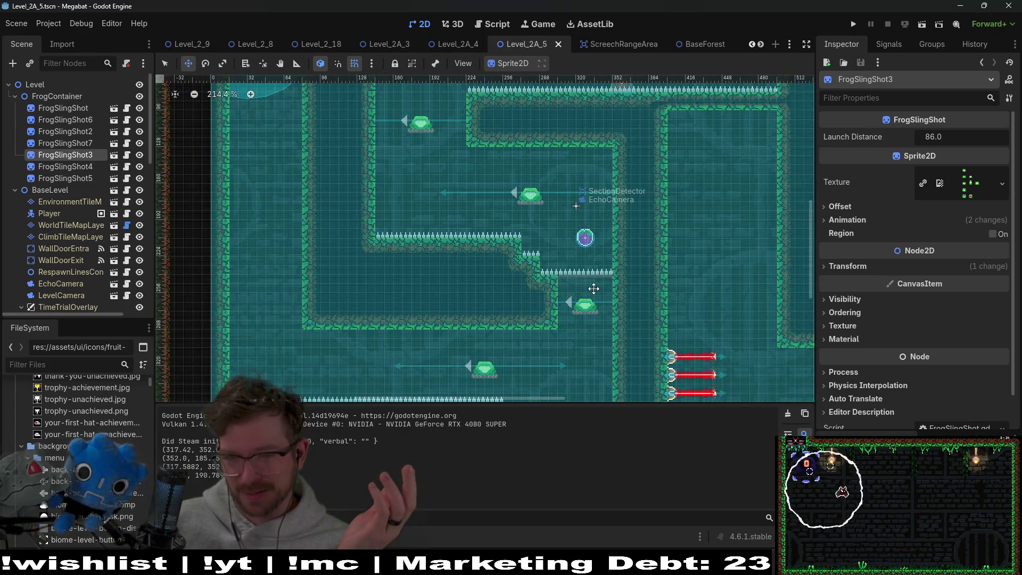
scroll(594, 287, "down", 5)
scroll(59, 193, "down", 8)
left_click(68, 208)
key("Delete")
key("Return")
- Fill the bottom row of HazardTileMapLayer with Spikes terrain and run the level
left_click(62, 199)
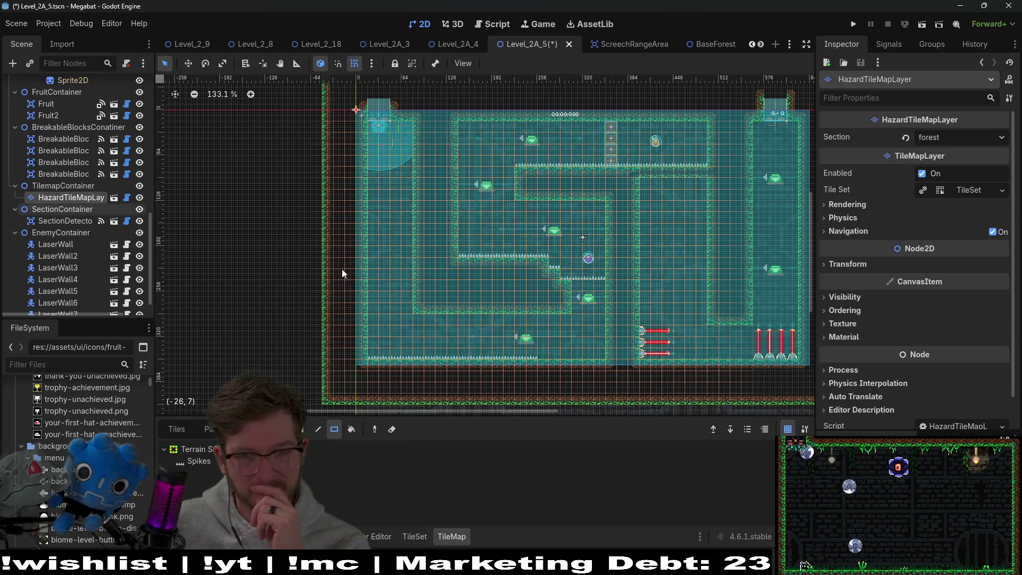
left_click(215, 462)
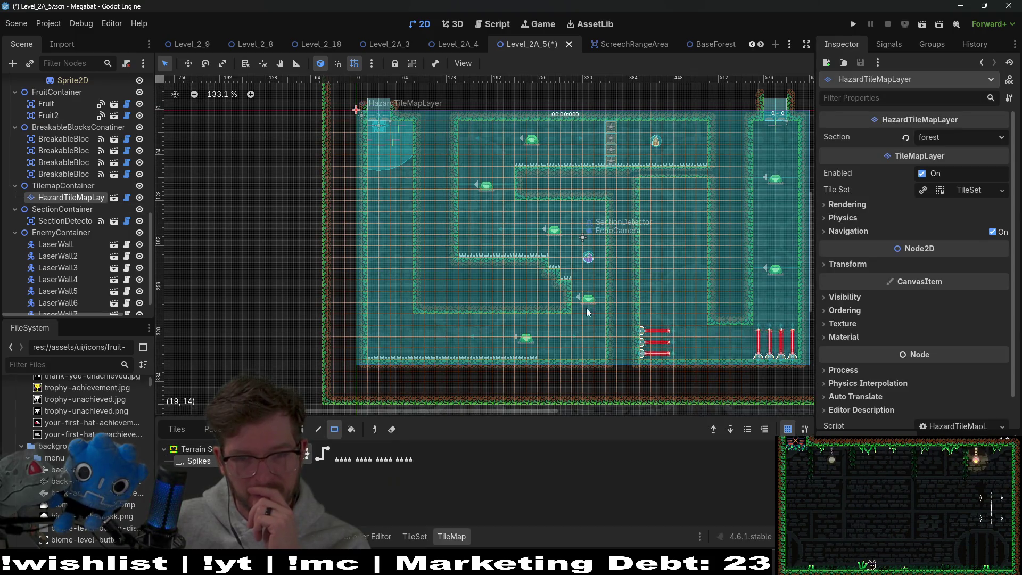
left_click_drag(598, 350, 599, 352)
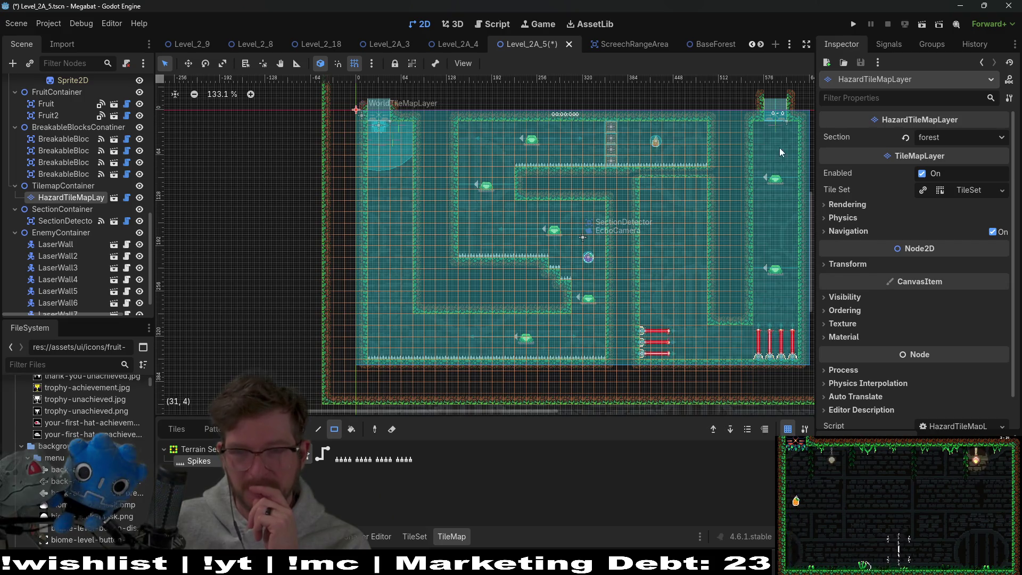
left_click(922, 31)
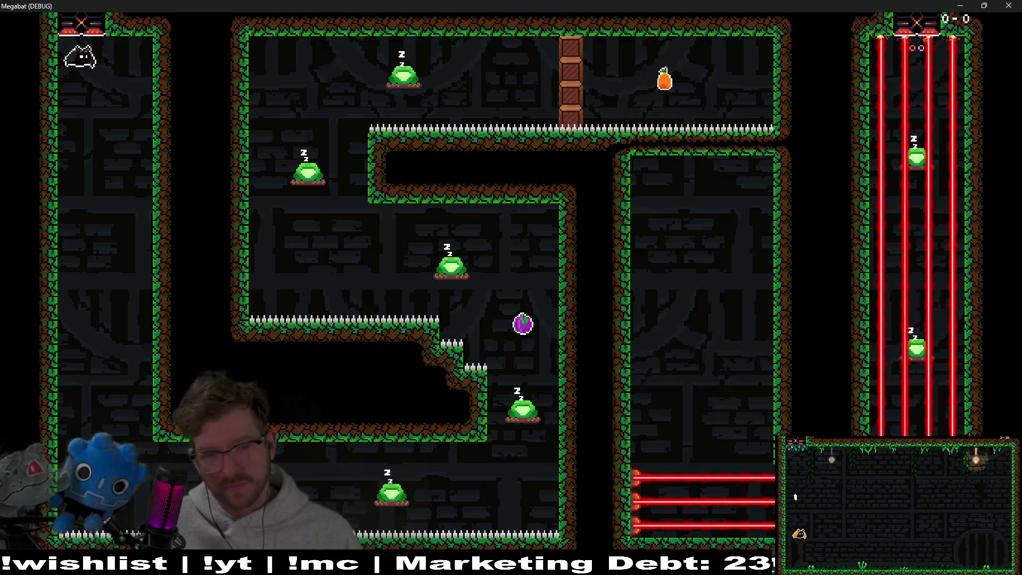
- Fly the bat through the bottom and top corridors, grabbing the plum and orange fruit
key("Down")
key("Right")
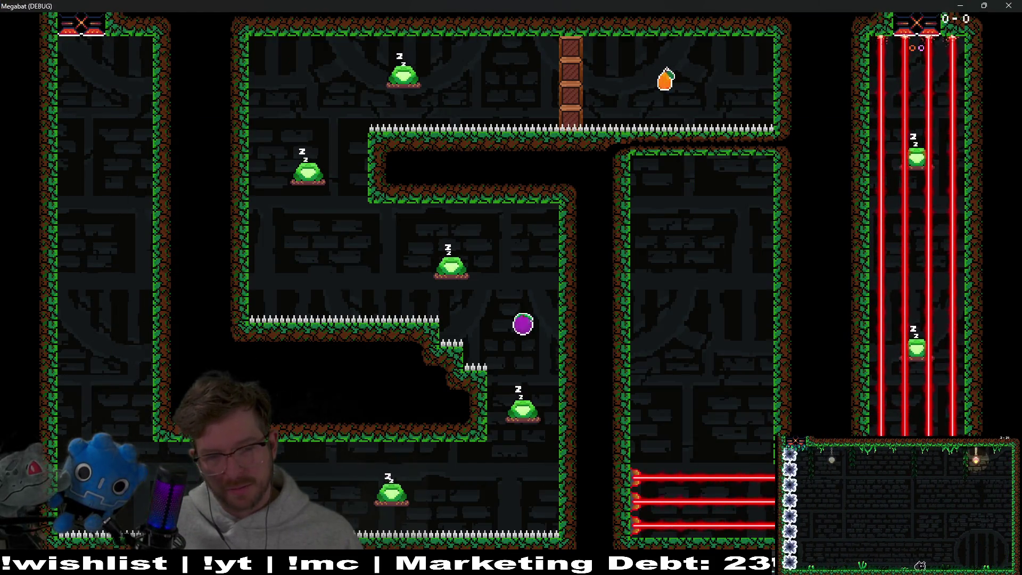
key("Right")
key("Up")
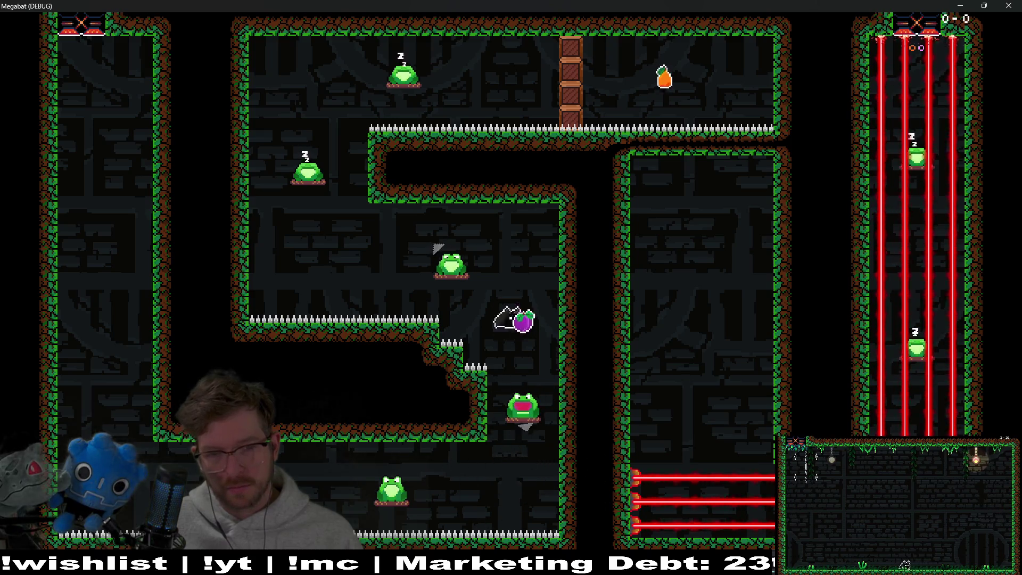
key("Left")
key("Left")
key("Up")
key("Right")
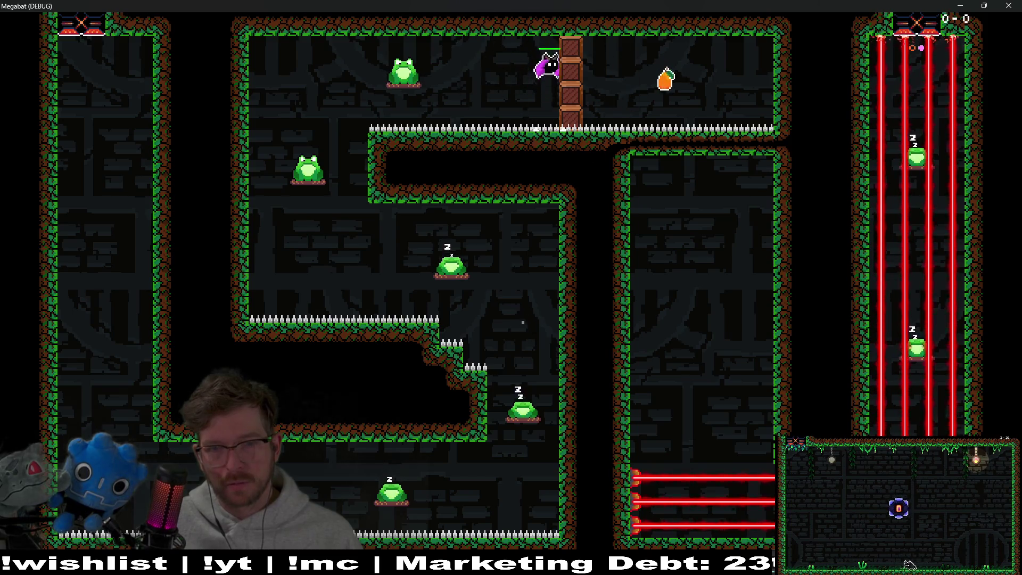
key("Down")
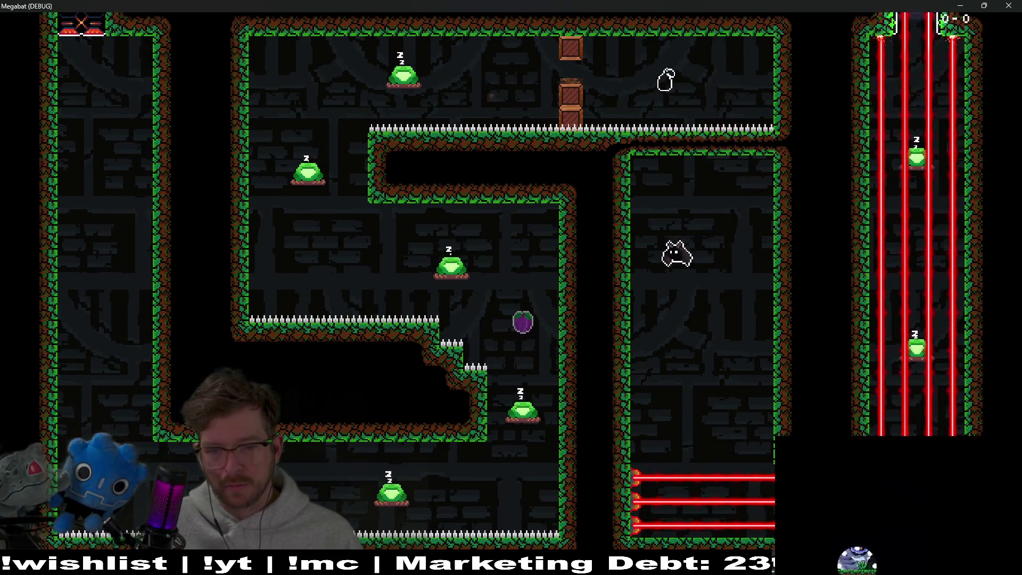
- Fly the bat from the respawn point up past the frogs, then close the game
key("Down")
key("Right")
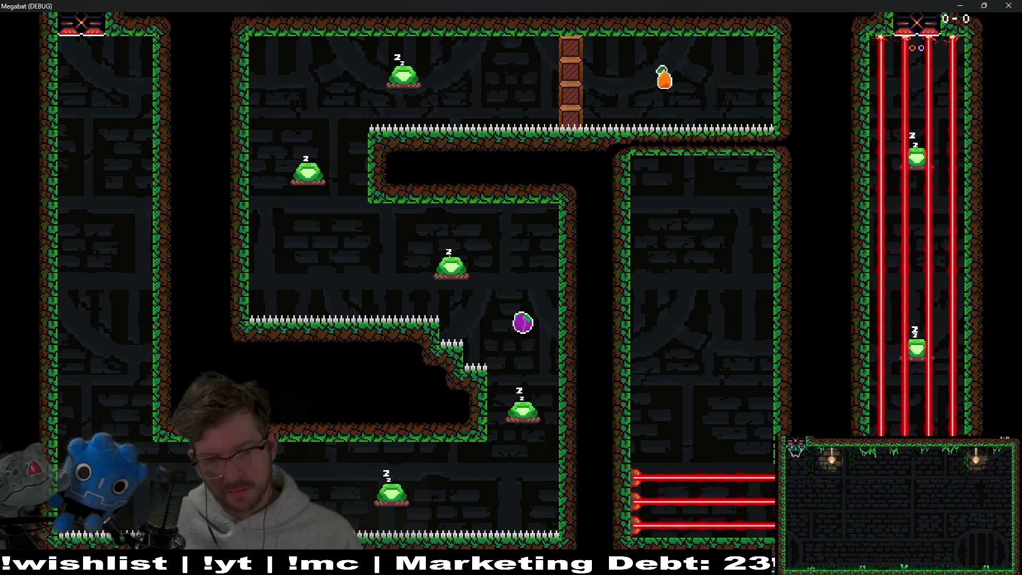
key("Up")
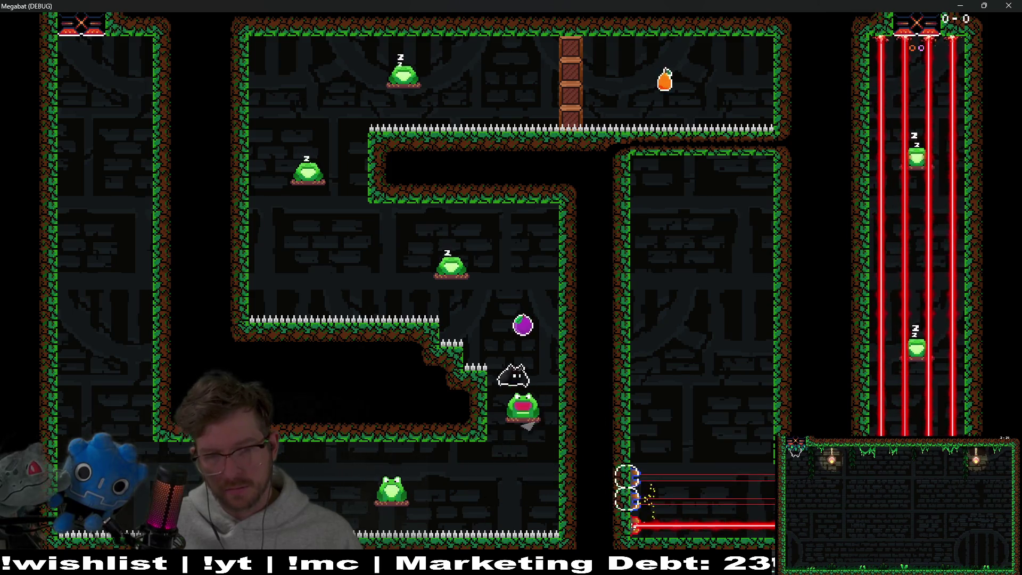
key("Up")
key("Up")
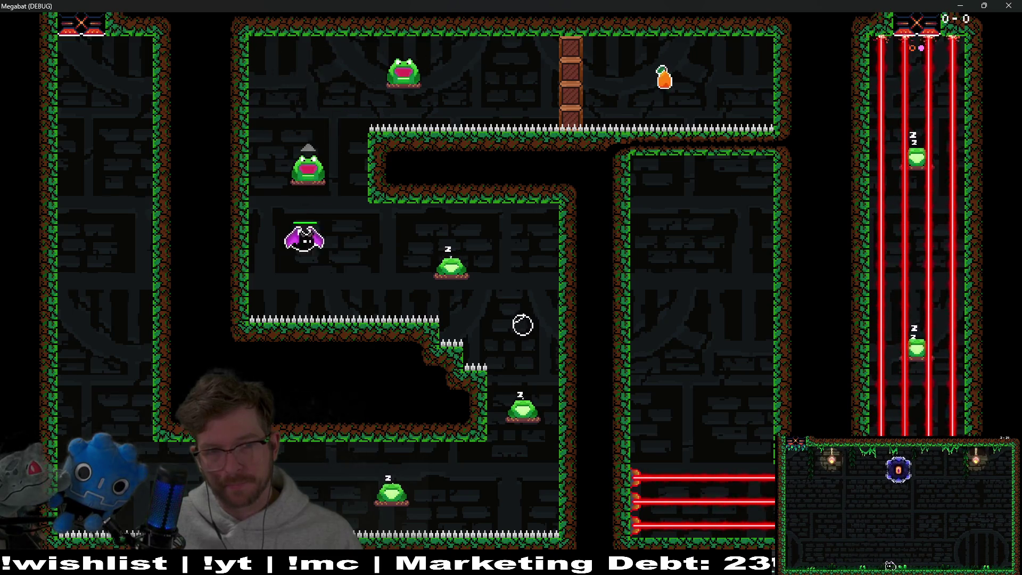
key("Up")
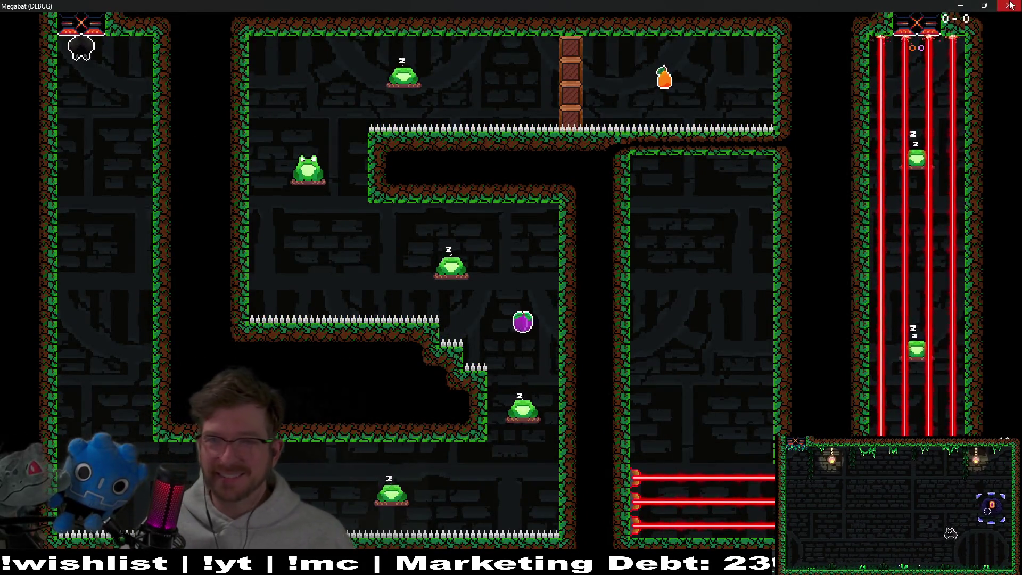
left_click(1011, 6)
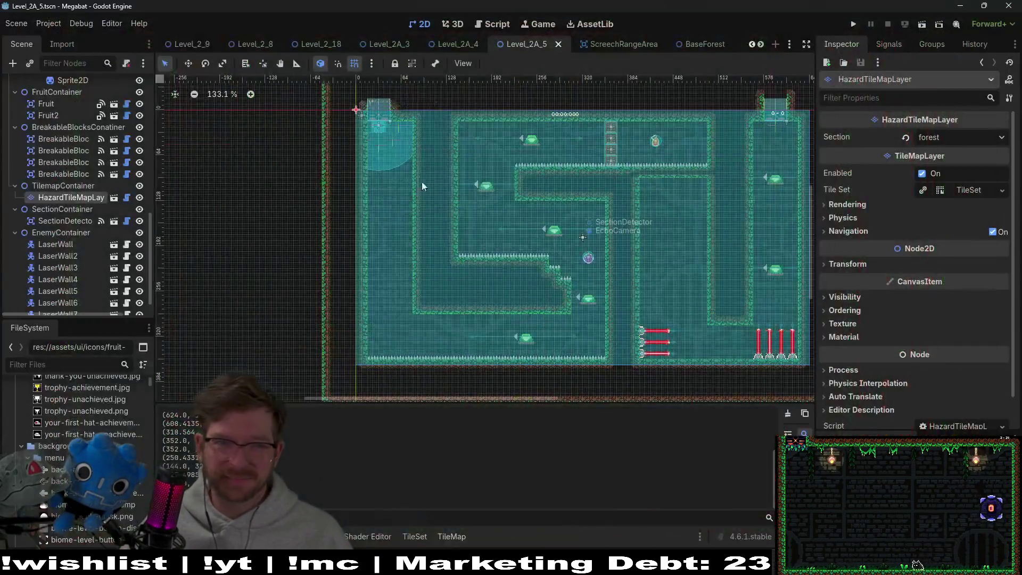
- Delete the FrogSlingShot3 frog from Level_2A_5 and save the level
scroll(549, 139, "up", 3)
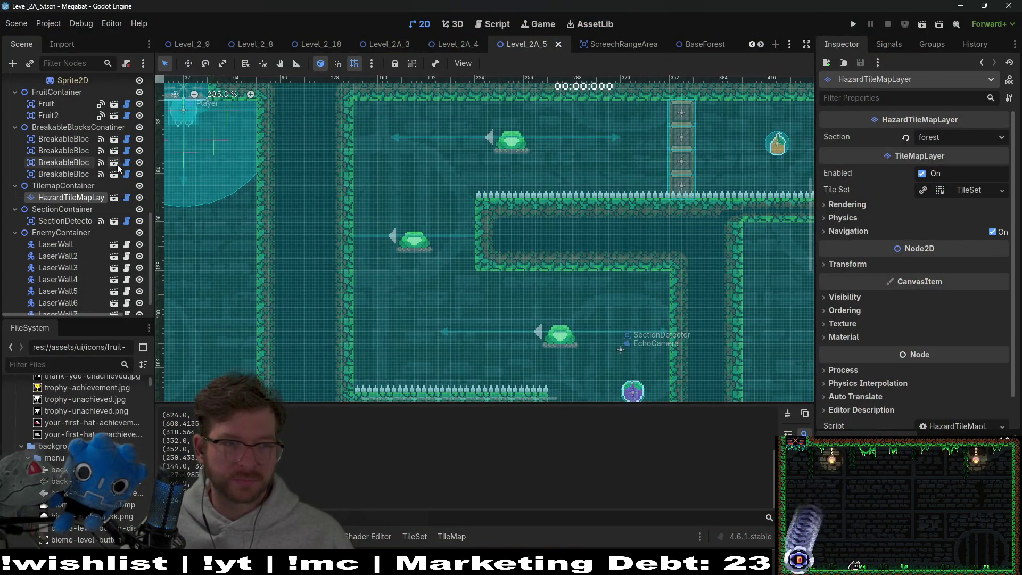
scroll(80, 145, "up", 5)
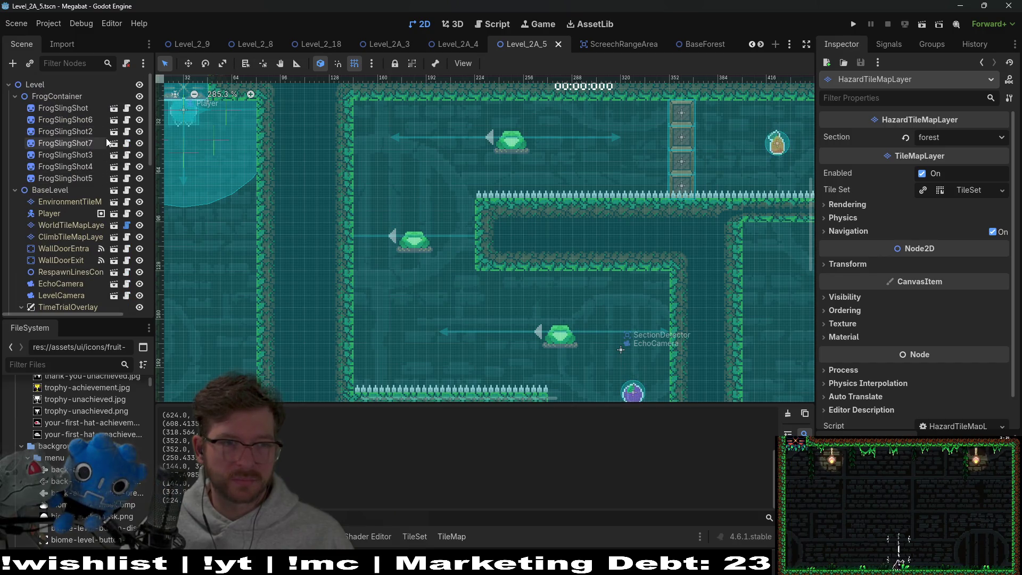
left_click_drag(751, 178, 544, 154)
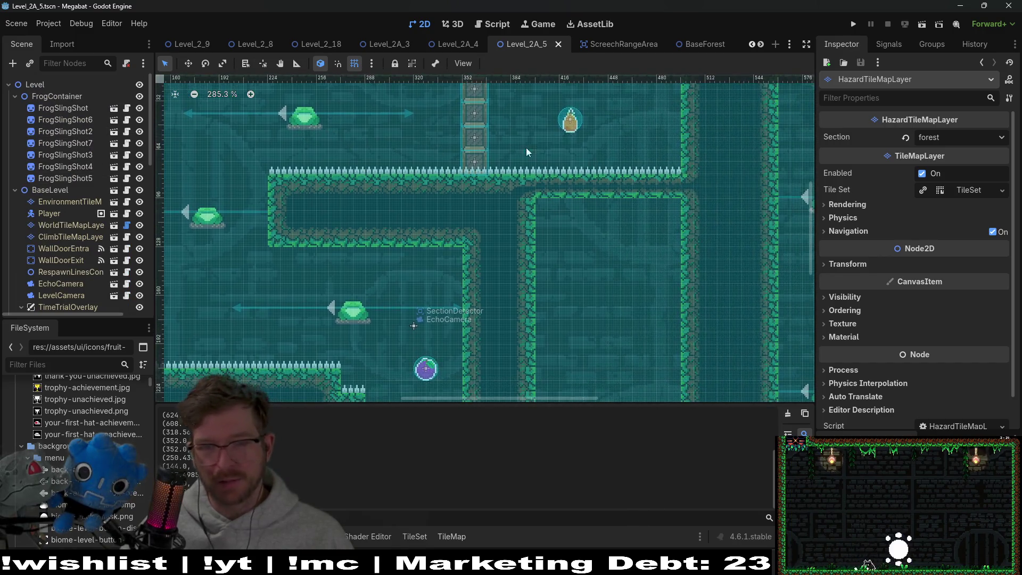
scroll(500, 153, "right", 3)
scroll(455, 153, "left", 5)
scroll(455, 154, "up", 2)
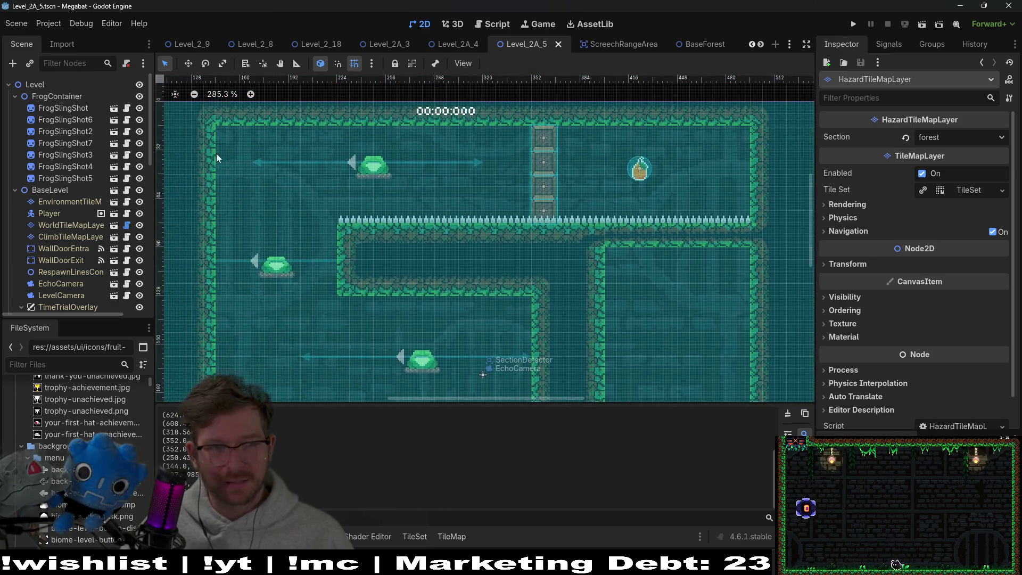
left_click(89, 154)
key("Delete")
key("Return")
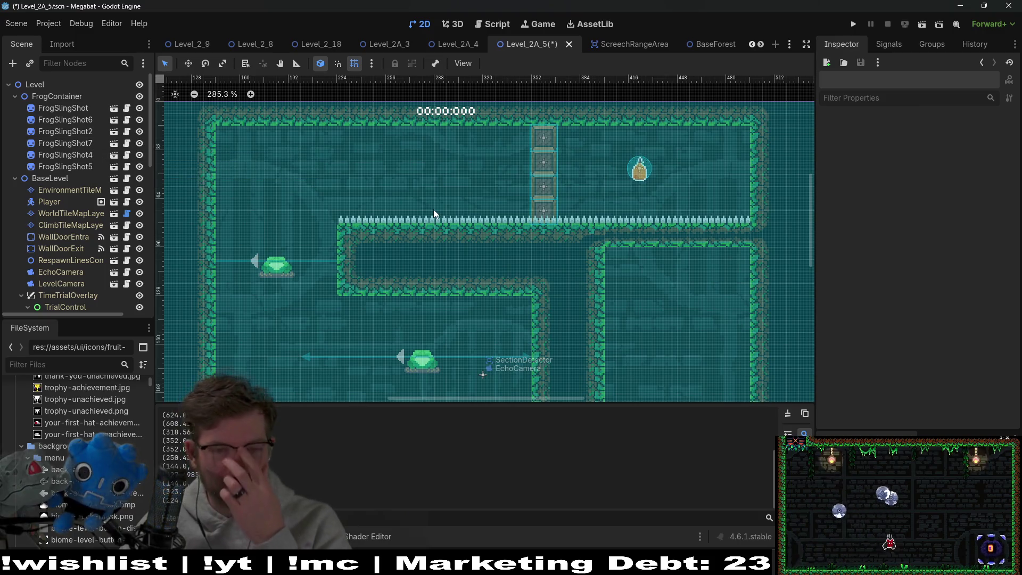
scroll(436, 218, "down", 5)
key("ctrl+s")
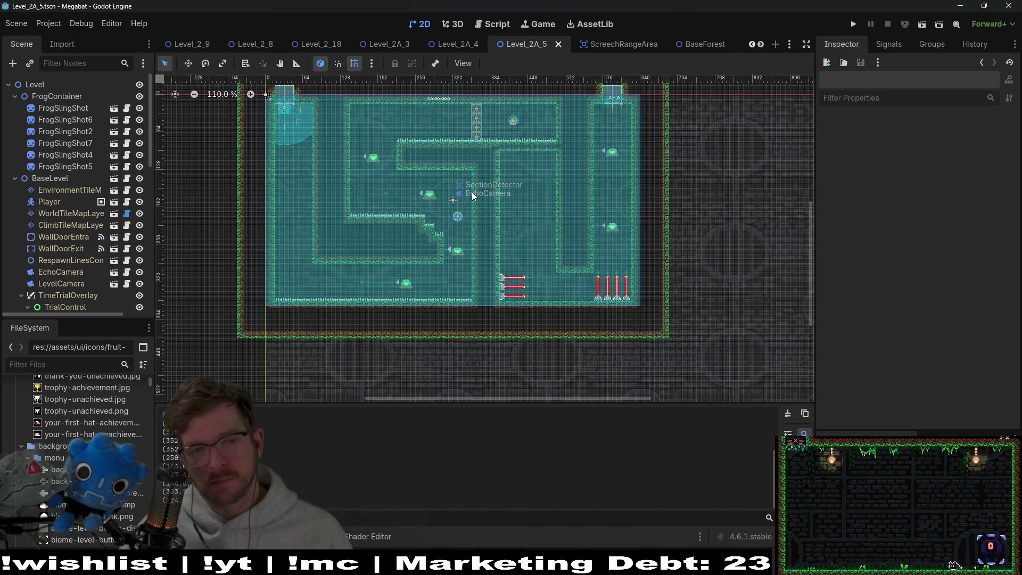
- Recentre the room in view and run the current scene
left_click_drag(470, 236, 452, 246)
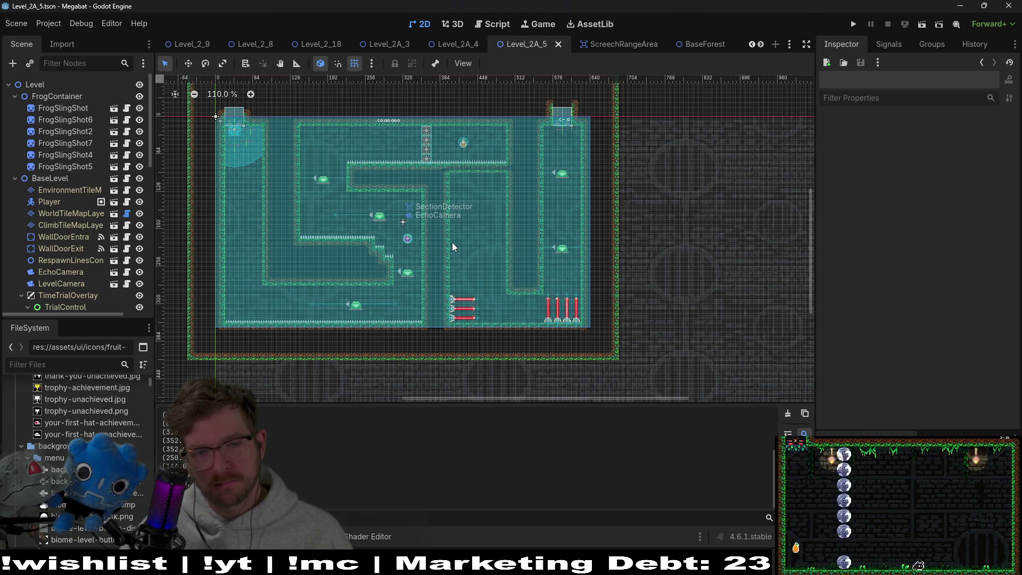
scroll(389, 297, "up", 5)
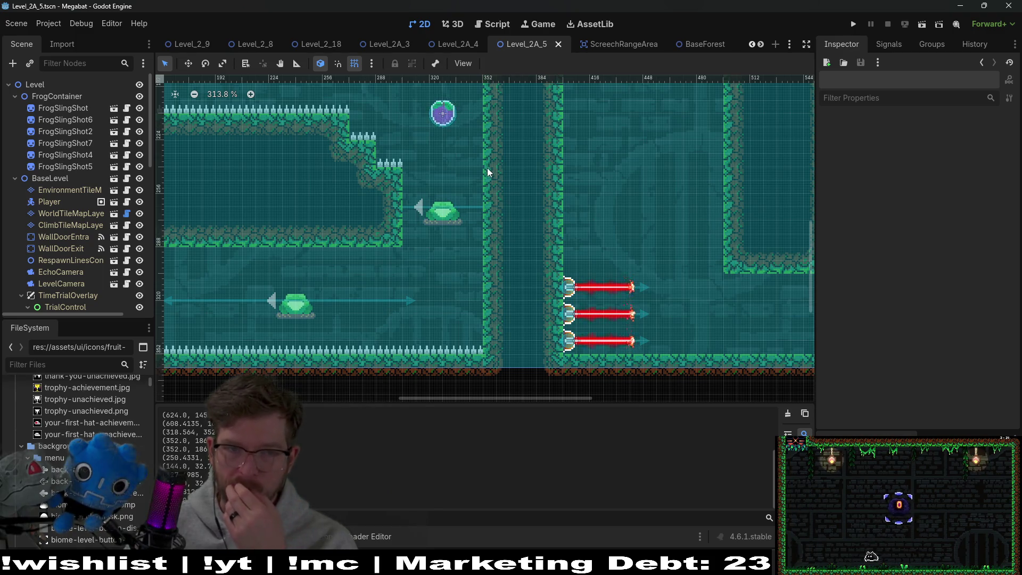
scroll(486, 167, "down", 2)
scroll(486, 167, "down", 3)
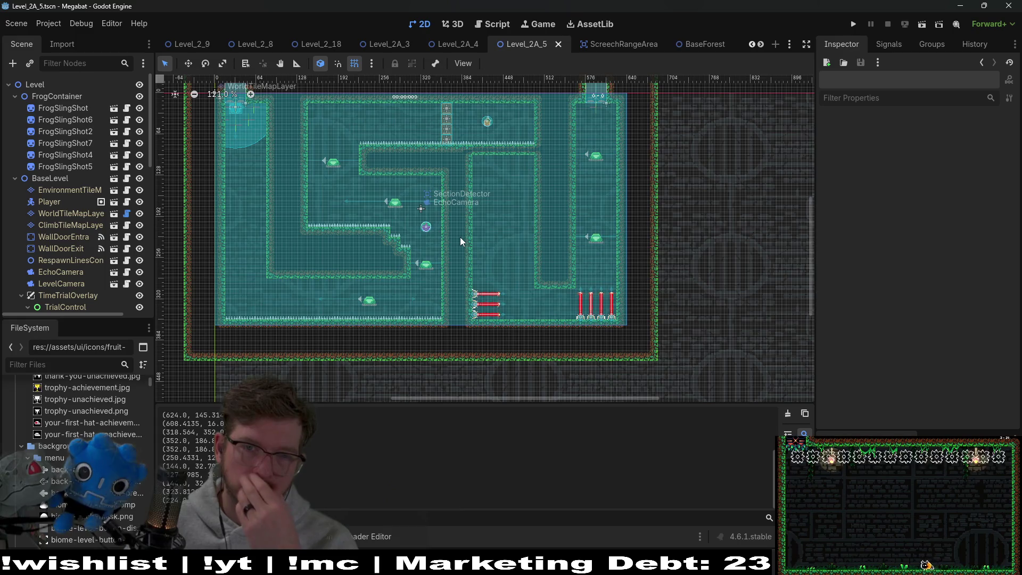
left_click(923, 25)
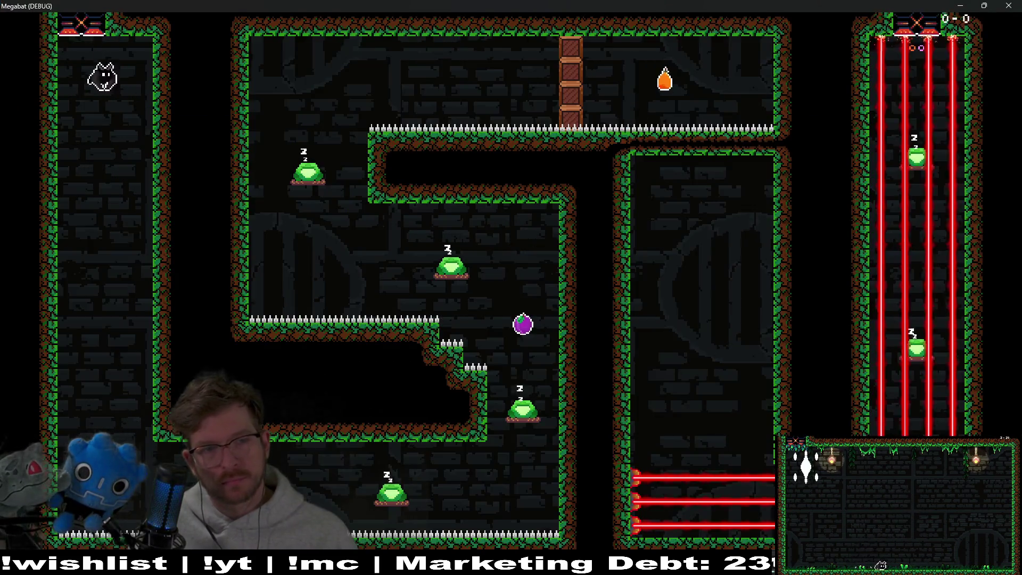
- Fly the bat up the left shaft to the purple plum
key("Right")
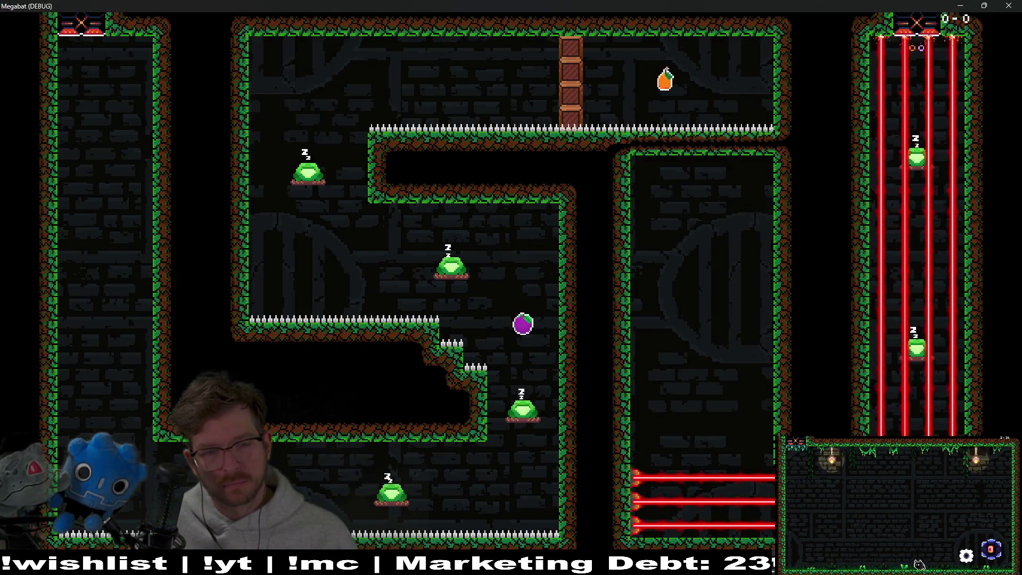
key("Right")
key("Up")
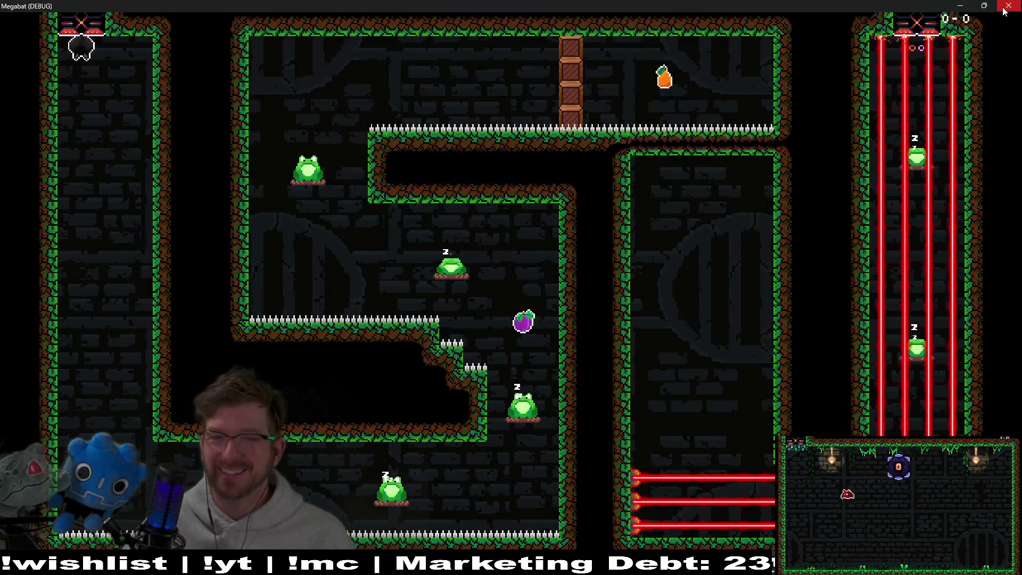
- Close the game window and save the Level_2A_5 scene
left_click(1009, 6)
scroll(409, 212, "up", 4)
key("ctrl+s")
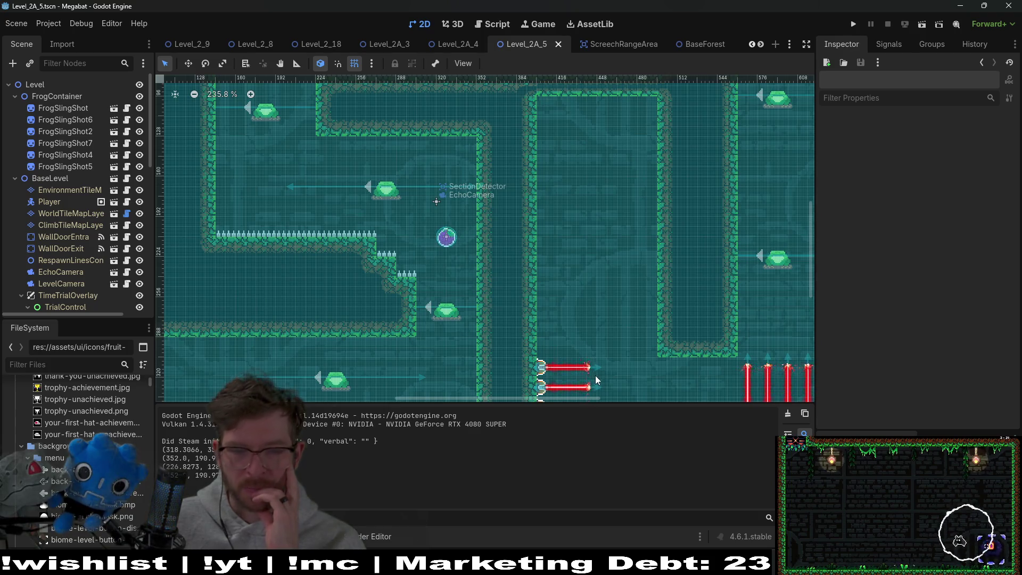
scroll(500, 223, "down", 10)
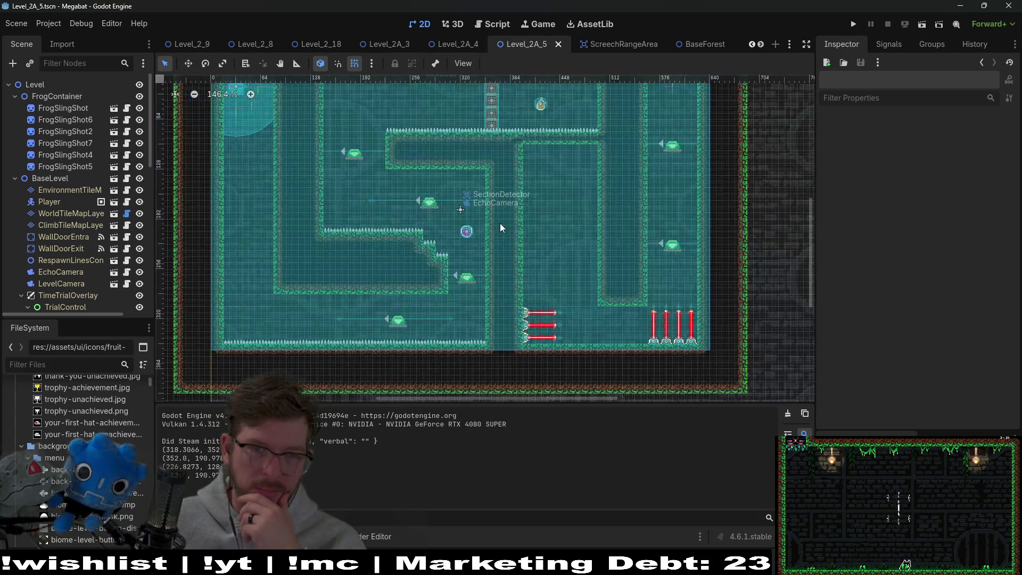
scroll(531, 234, "up", 5)
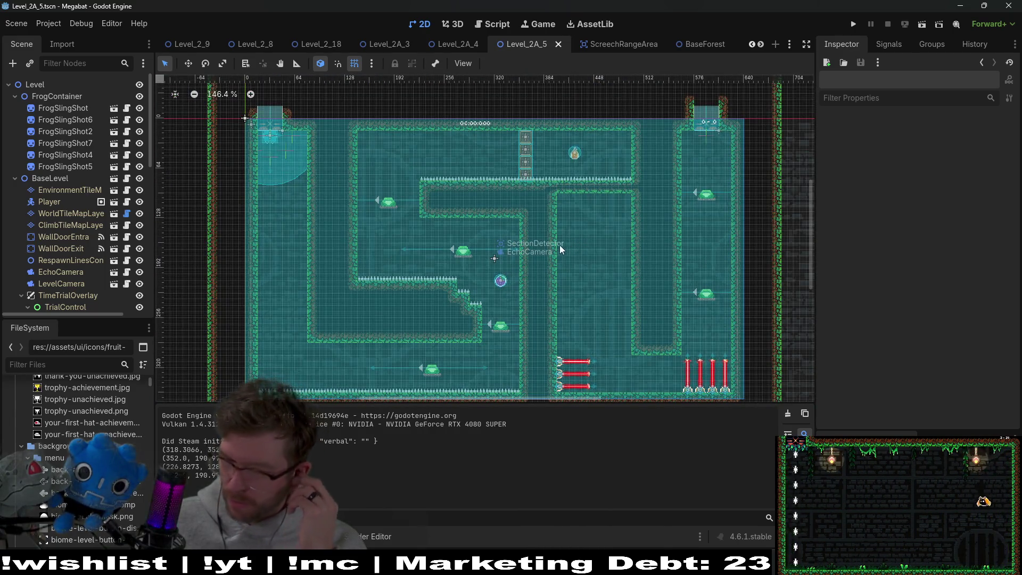
scroll(511, 286, "down", 3)
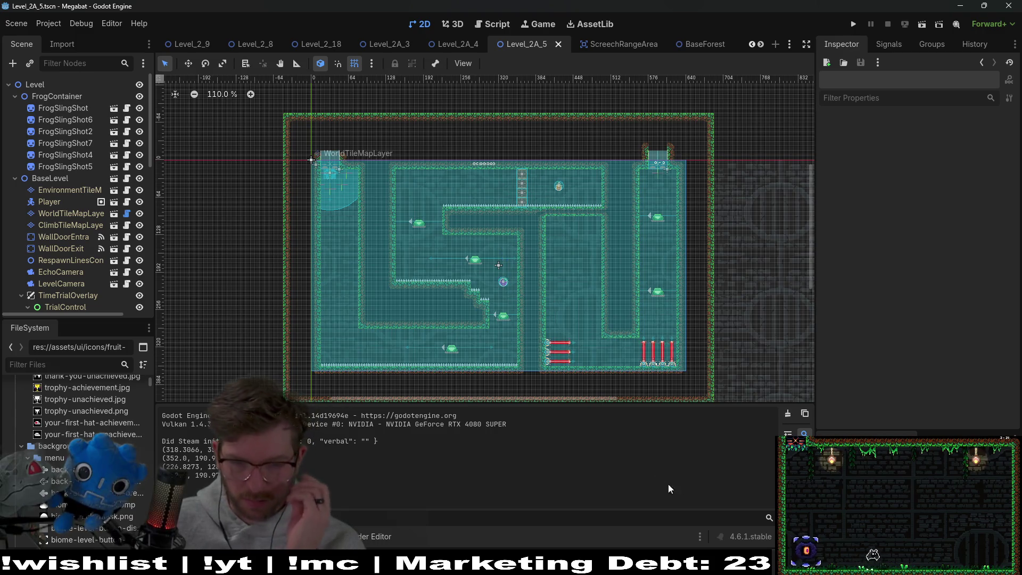
mouse_move(525, 570)
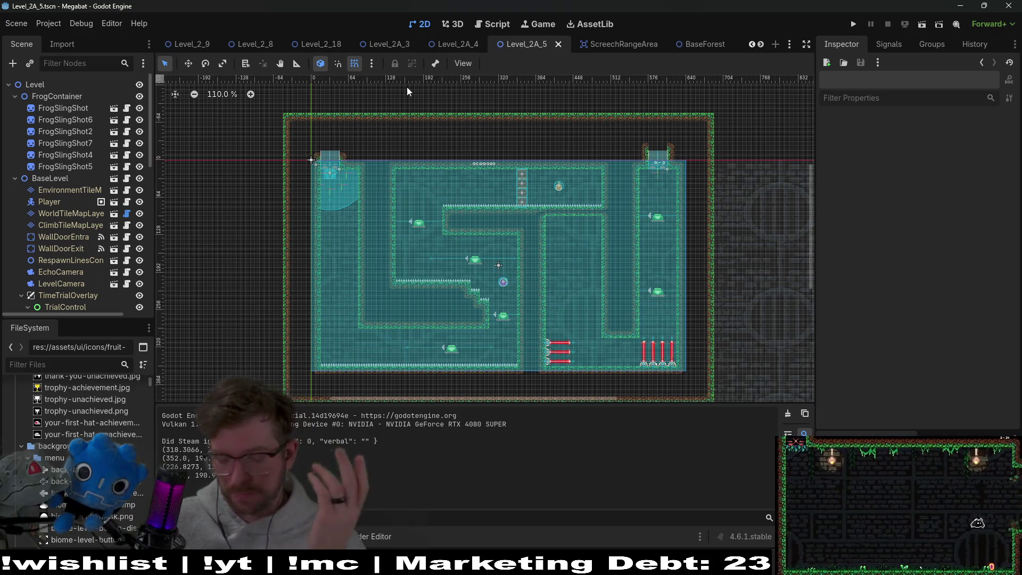
key("shift+alt+o")
- Quick-open Player.tscn and bring up its Player.gd script
type("player")
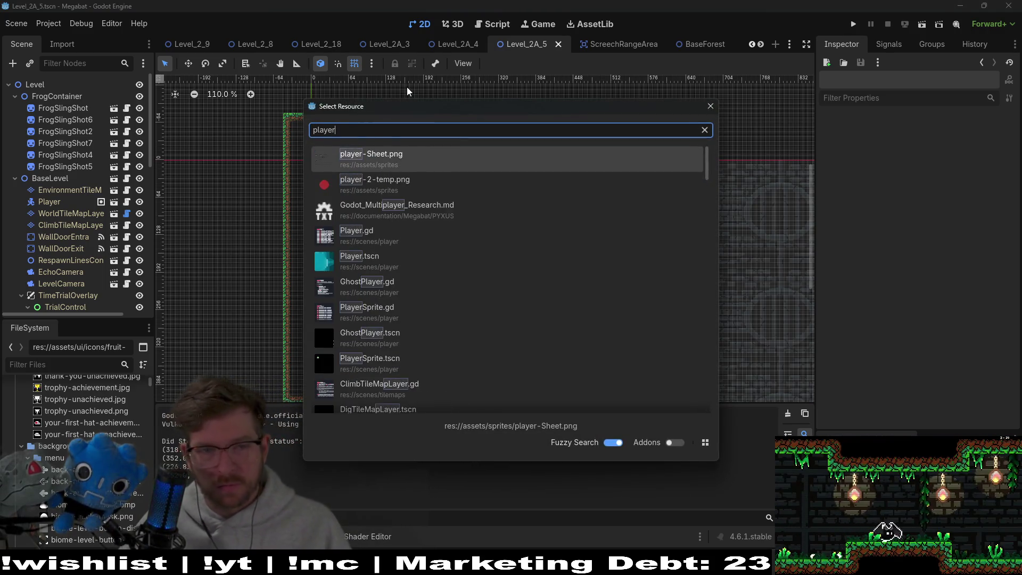
double_click(361, 258)
left_click(494, 29)
left_click(560, 191)
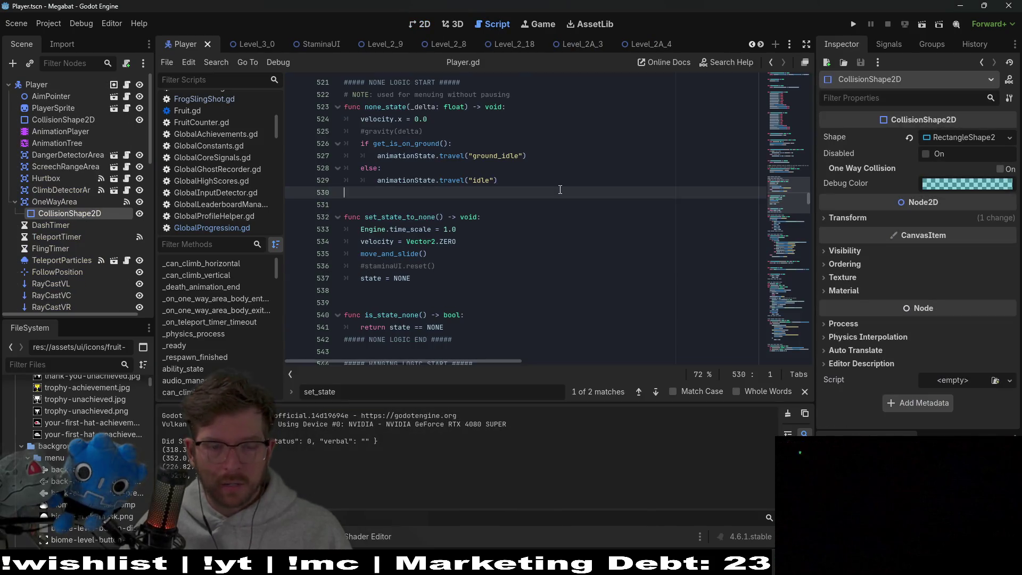
- Search Player.gd for 'fling'
key("ctrl+f")
type("flin")
key("BackSpace")
type("g")
scroll(470, 277, "down", 3)
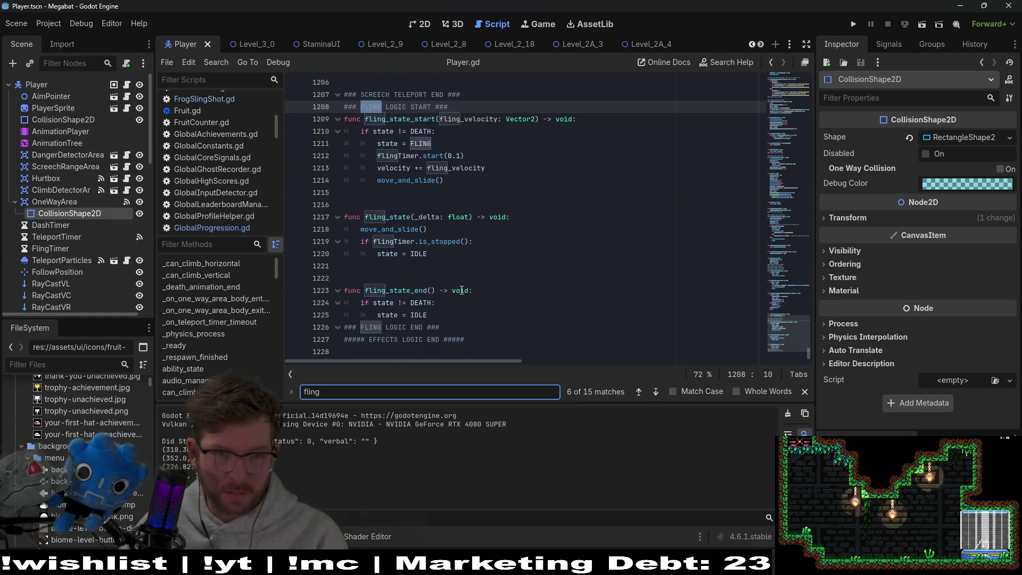
left_click_drag(453, 326, 473, 272)
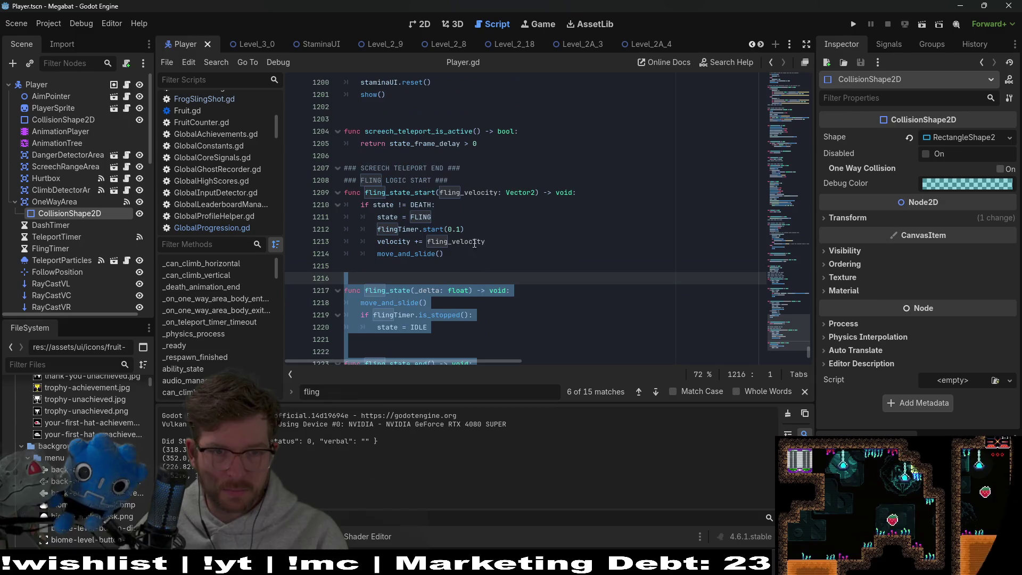
- Remove FLING from the state enum and save the script
left_click(423, 222, "ctrl")
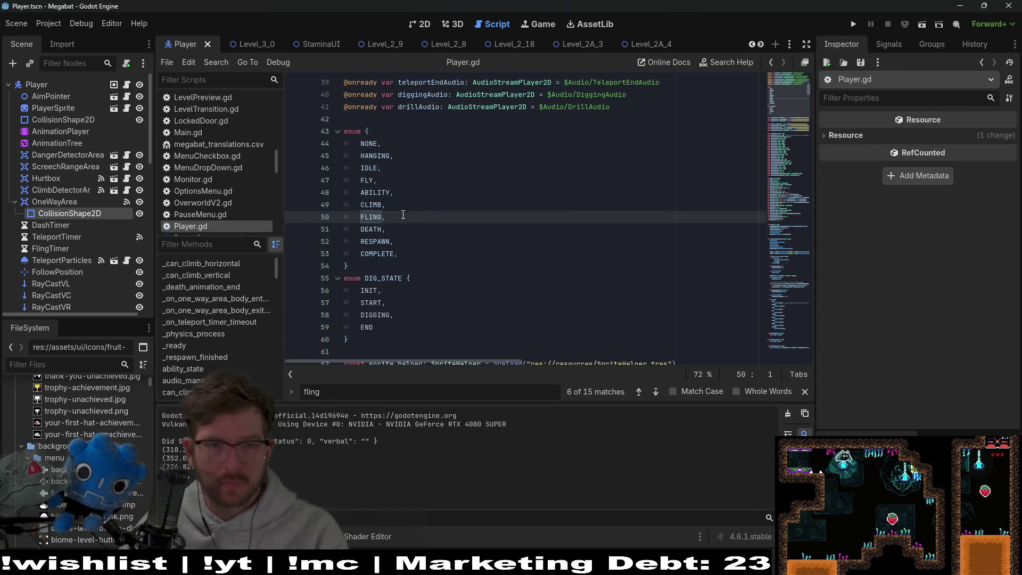
left_click(403, 213)
key("BackSpace")
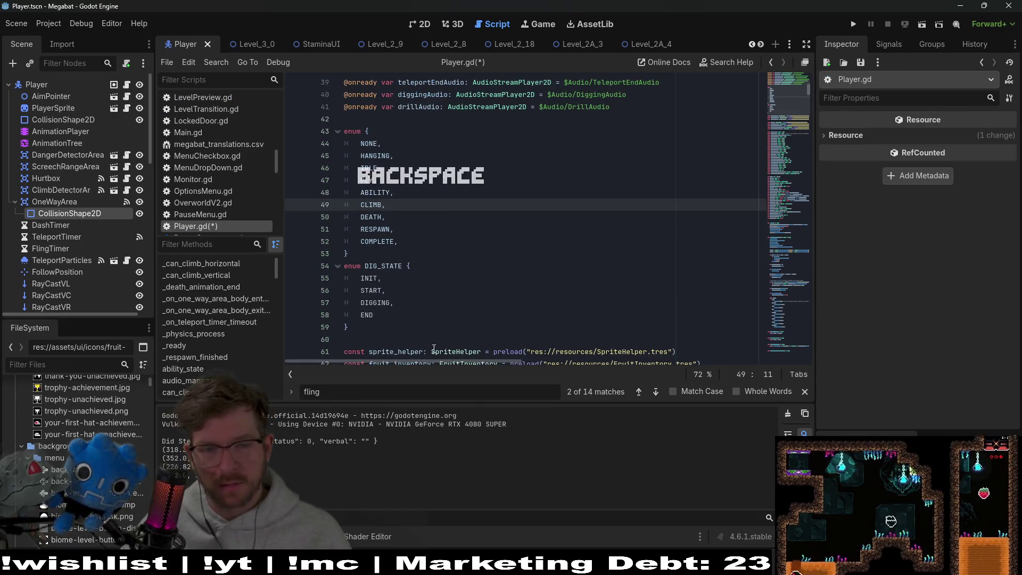
left_click(490, 278)
key("ctrl+s")
- Delete the FLING match branch and save the script
left_click(460, 373)
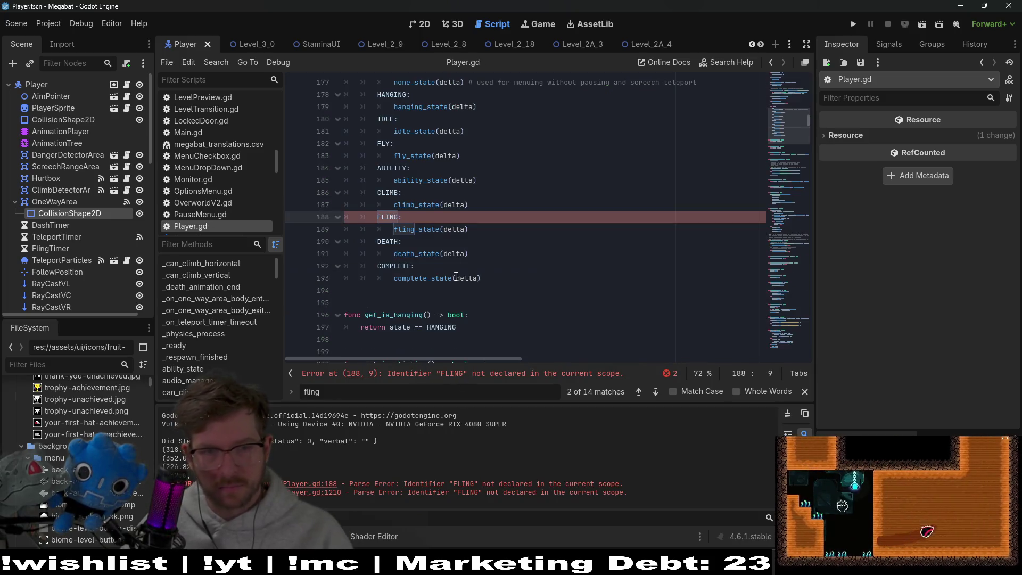
left_click_drag(469, 229, 506, 204)
key("BackSpace")
key("ctrl+s")
- Delete the fling logic functions, save Player.gd, and switch to Level_2A_4
left_click(461, 373)
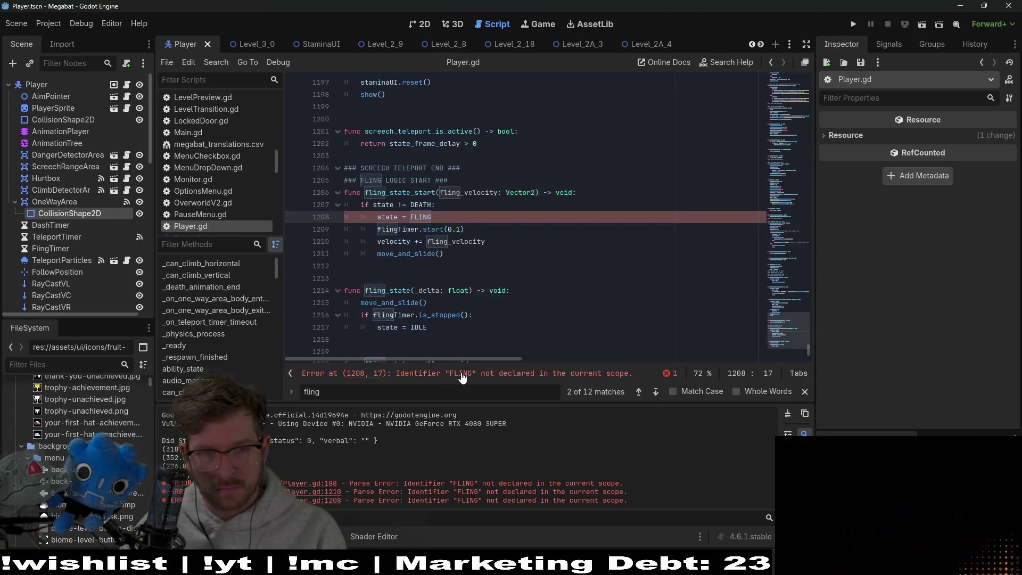
left_click(443, 218)
scroll(468, 316, "down", 2)
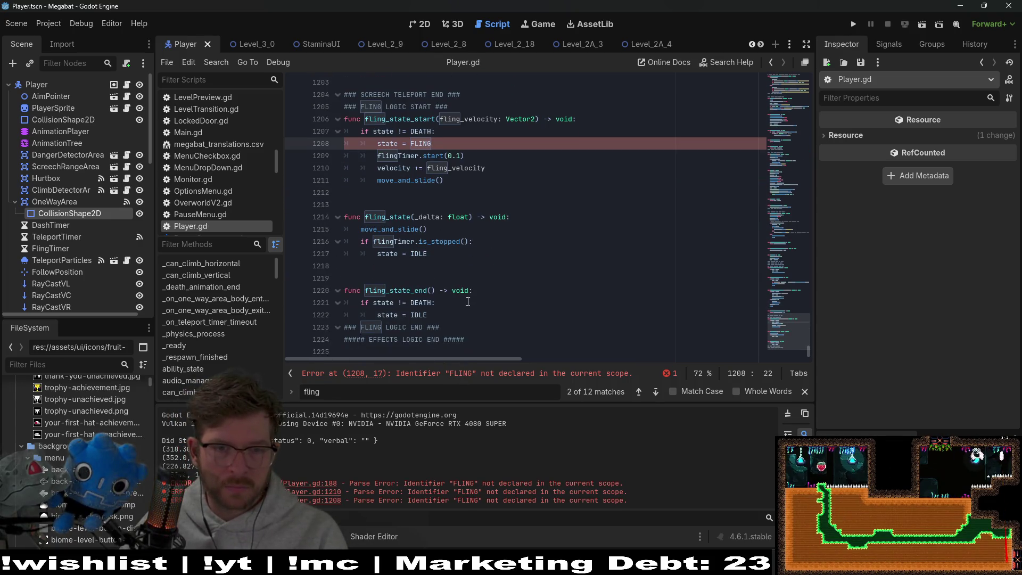
left_click_drag(481, 326, 481, 93)
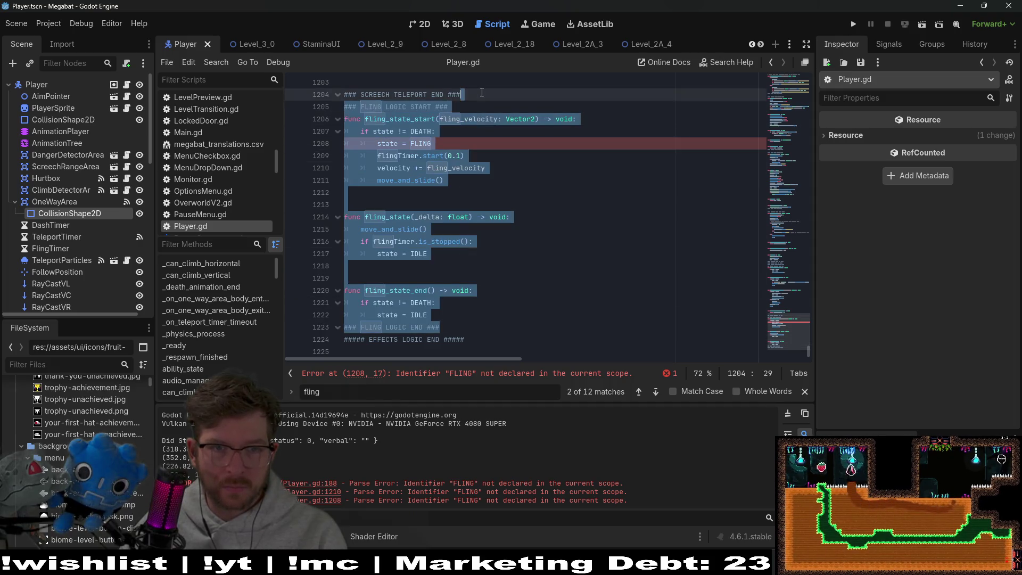
key("BackSpace")
scroll(495, 186, "up", 10)
key("ctrl+s")
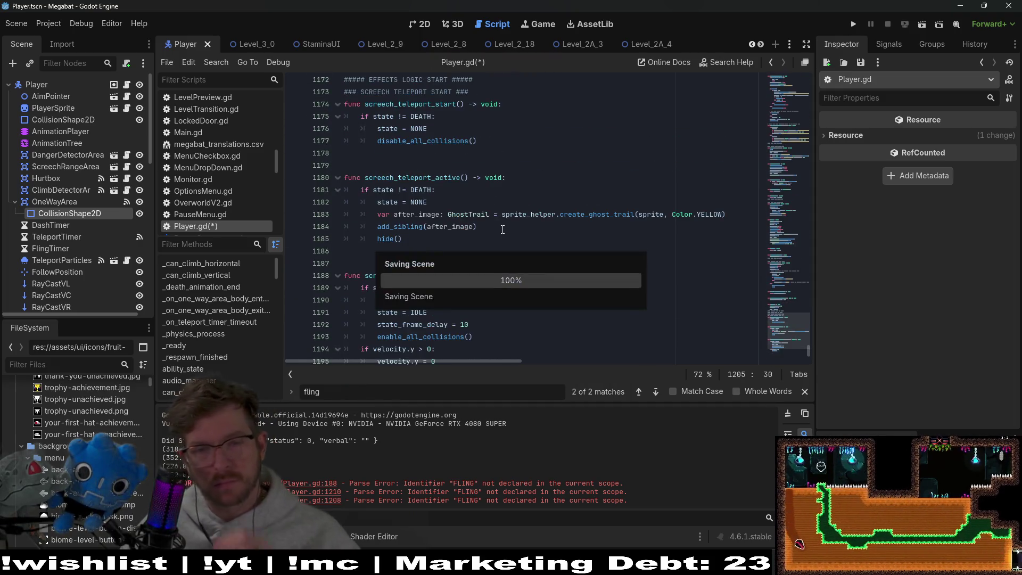
scroll(503, 229, "down", 4)
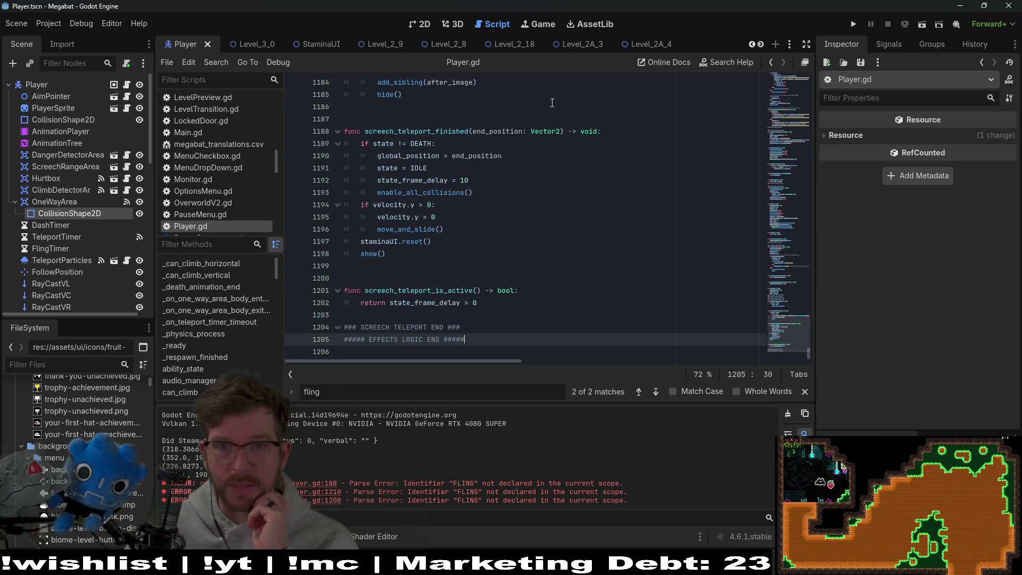
left_click(653, 46)
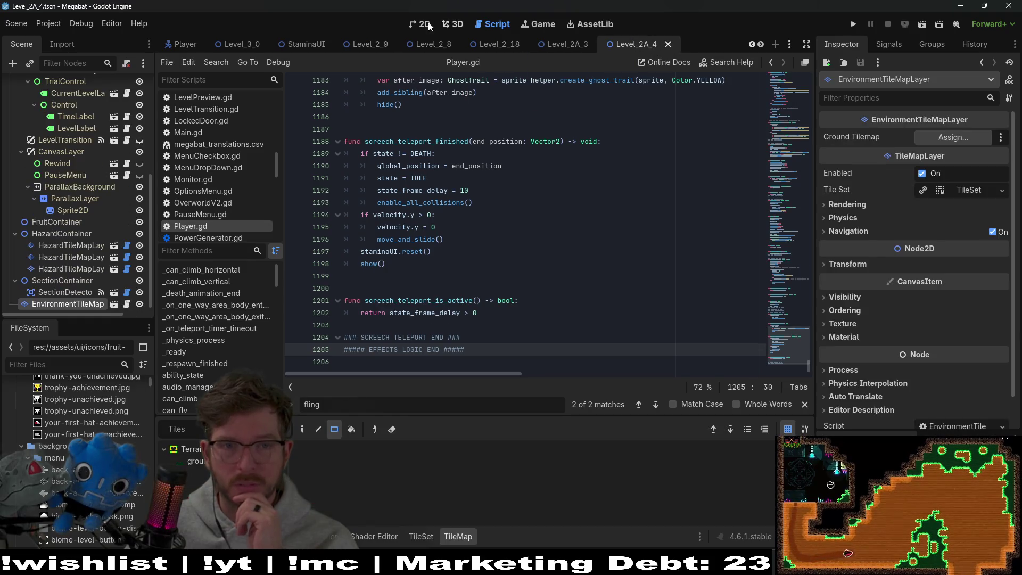
- Show Level_2A_4 in 2D, run it, pause with Esc, then close the game
left_click(421, 25)
left_click(918, 27)
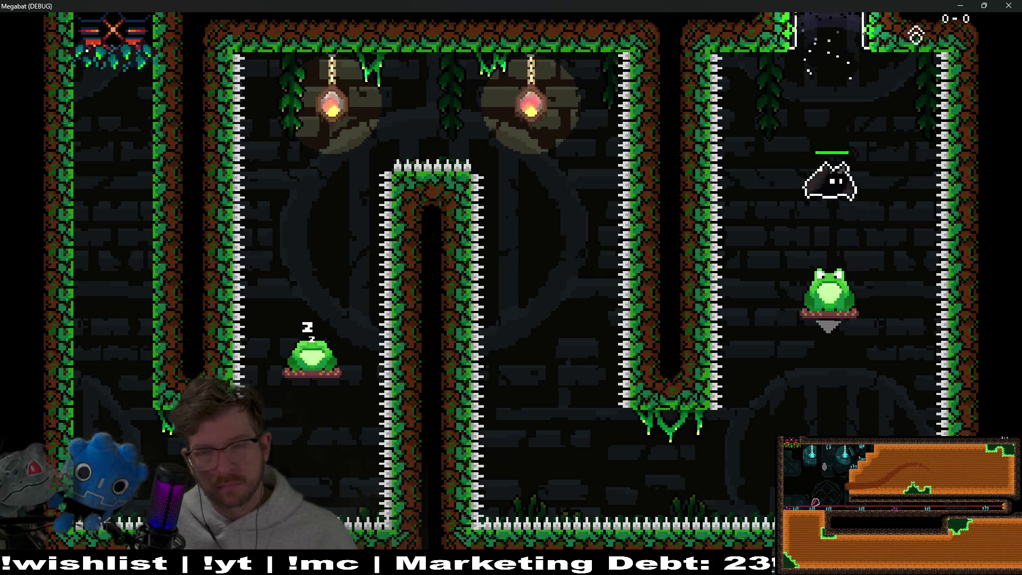
key("Escape")
left_click(999, 5)
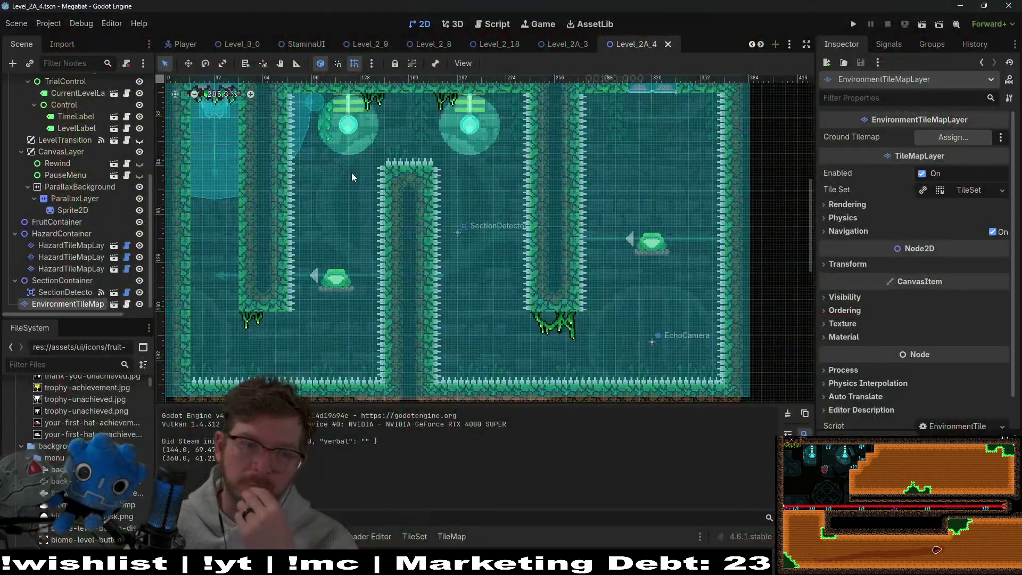